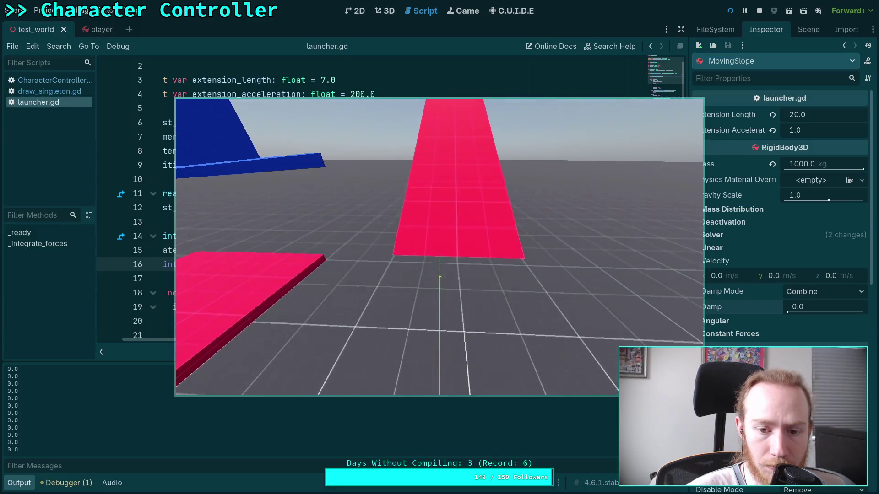
Step: Drive the player toward the red slope during the test run, then stop the game with F8
key(w)
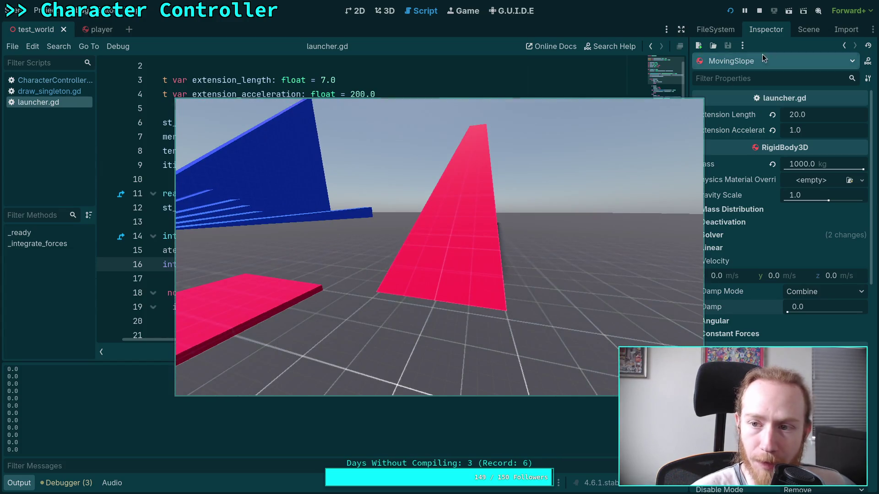
key(F8)
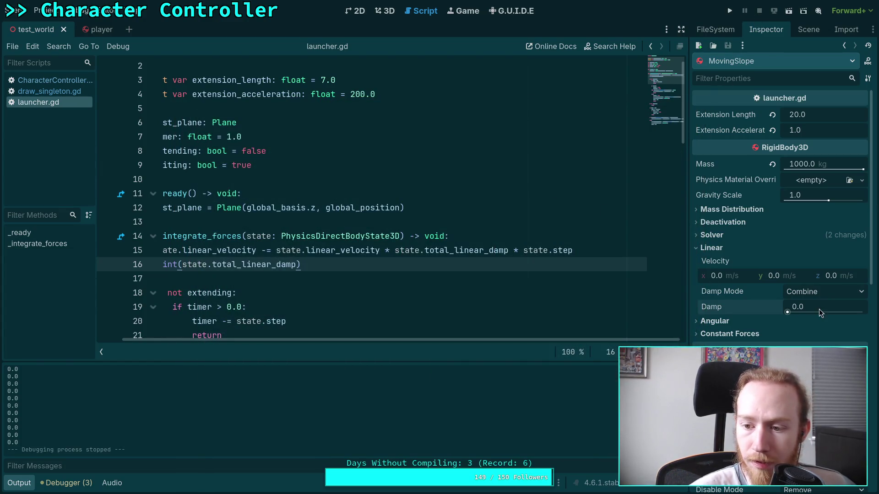
Step: Set the MovingSlope's linear damp to 0.3, save test_world, and test-run it
click(819, 309)
text(0.3)
key(Return)
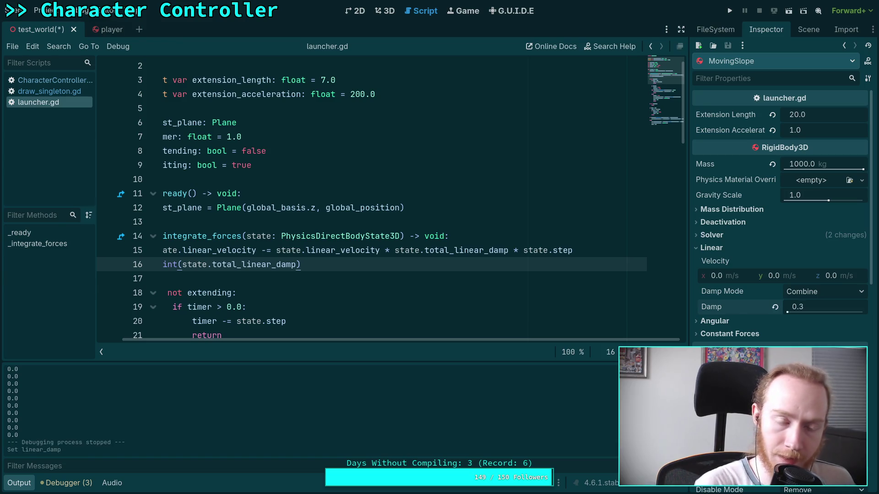
key(ctrl+s)
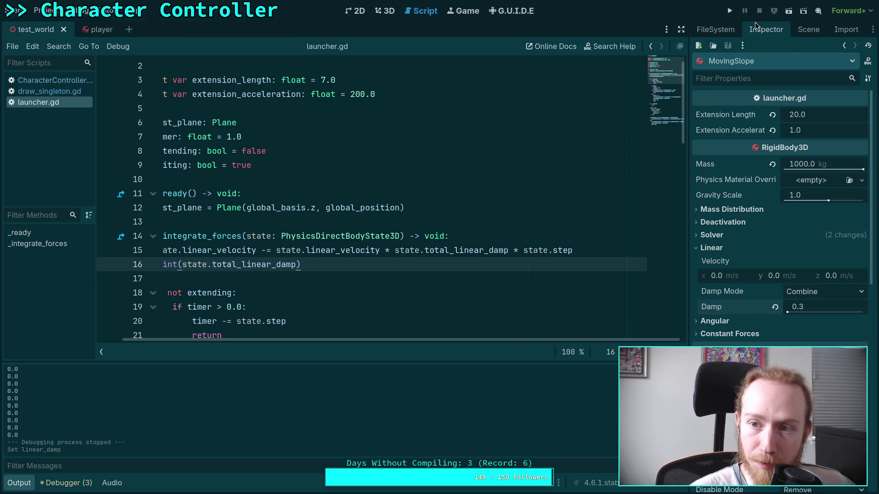
key(F5)
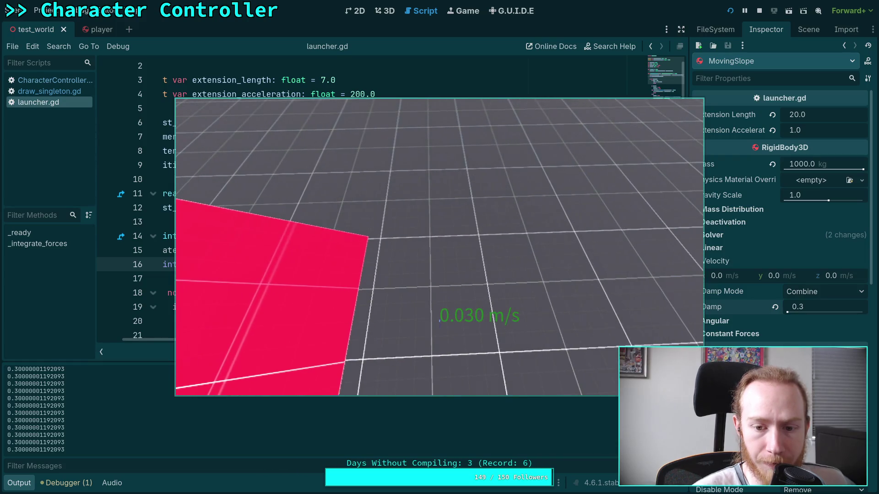
click(760, 11)
Step: Raise the linear damp to 0.5 and run another test, then stop it
click(836, 306)
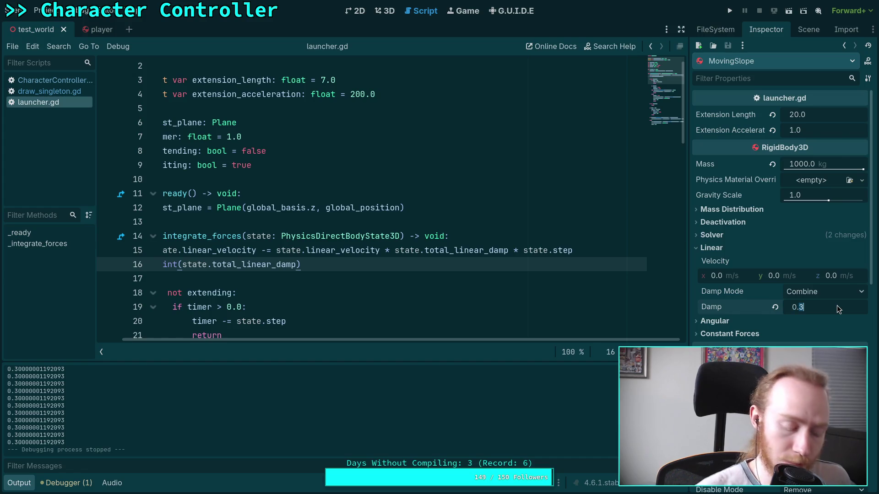
text(5)
key(Return)
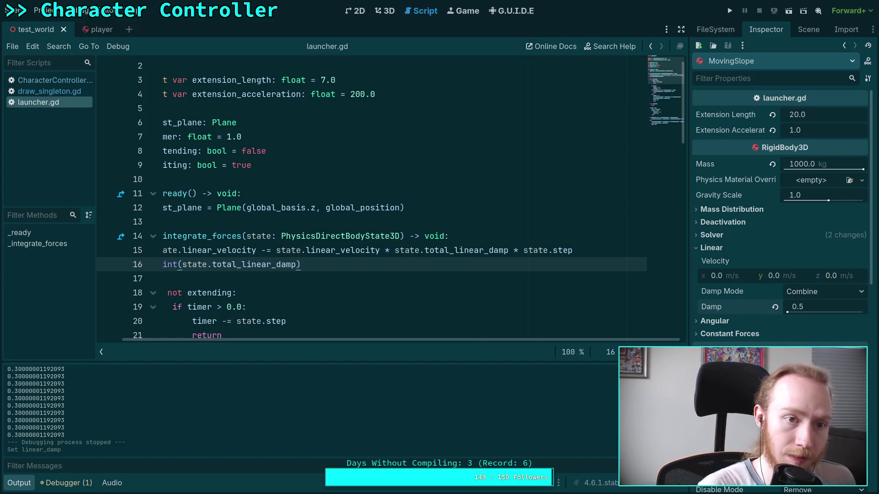
key(F5)
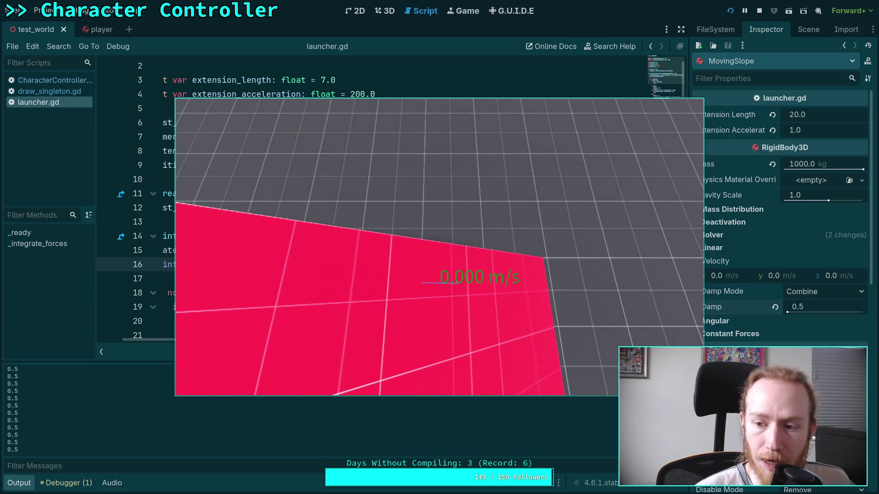
click(759, 11)
Step: Delete the print(state.total_linear_damp) line from launcher.gd and collapse the Output panel
scroll(348, 284, left, 3)
scroll(359, 280, down, 7)
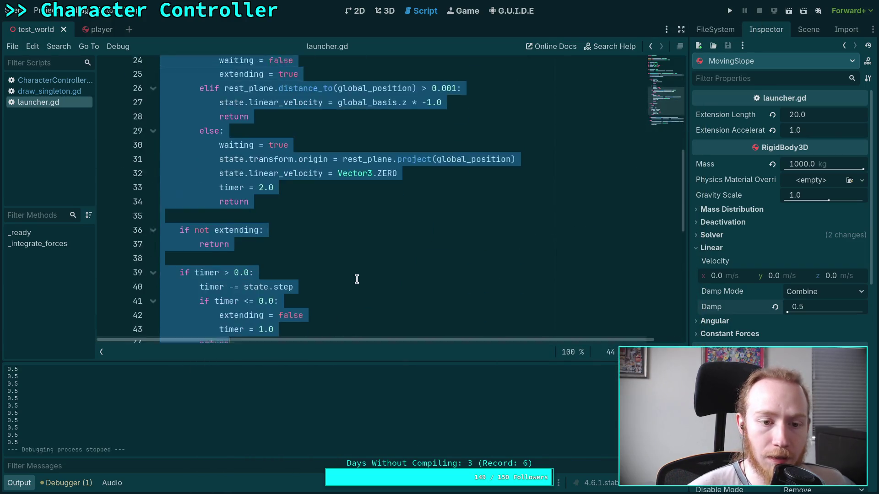
scroll(321, 256, up, 8)
drag(329, 274, 125, 278)
key(BackSpace)
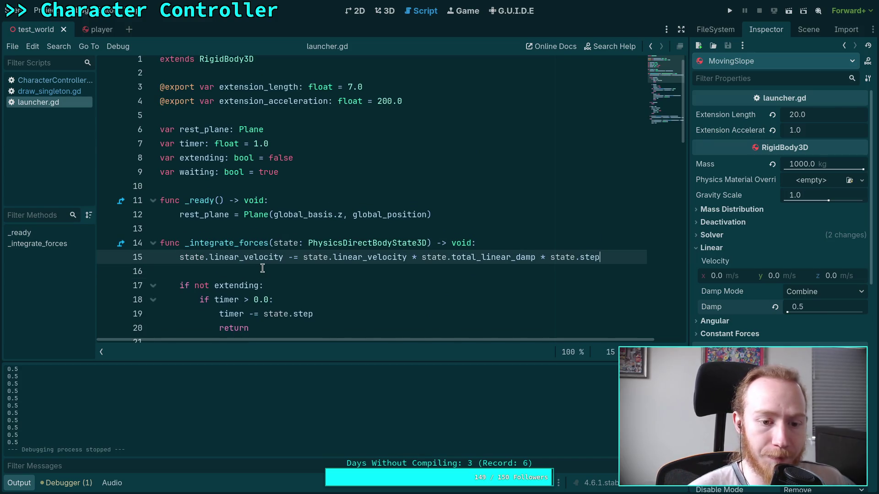
key(Delete)
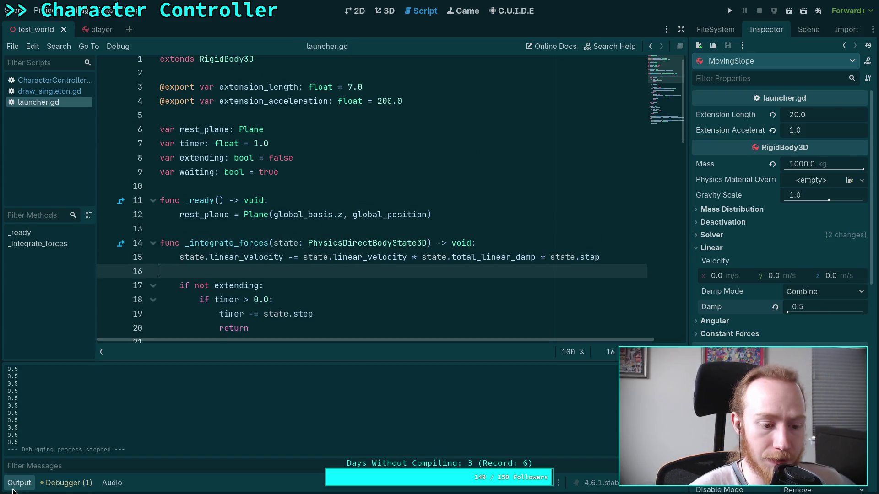
click(13, 486)
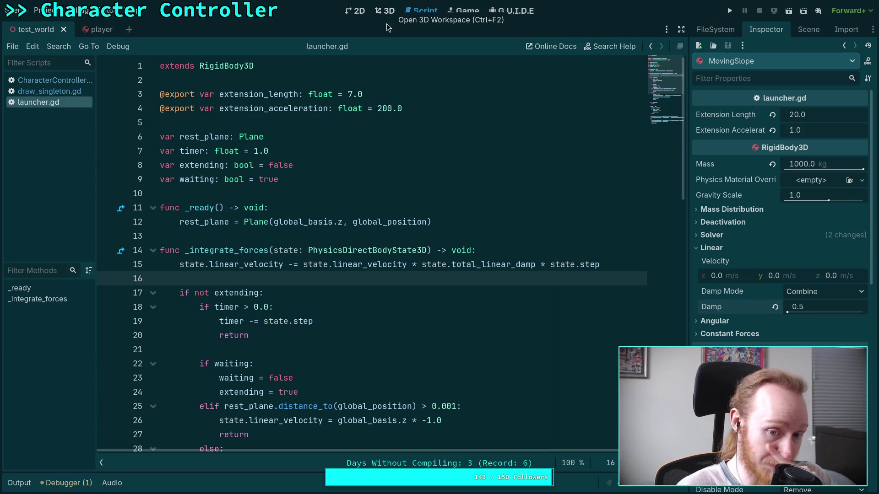
scroll(366, 208, down, 7)
Step: Uncomment print(offset) on line 276 and the velocity print on line 263, then test-run
click(15, 80)
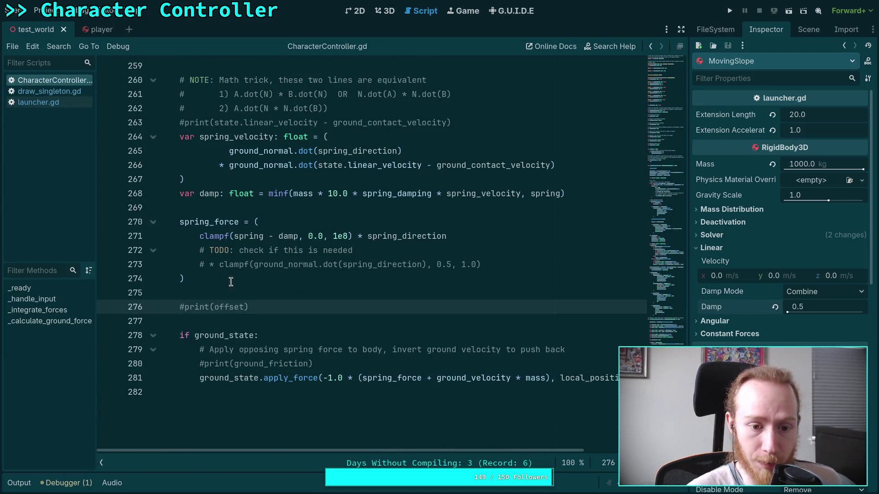
key(ctrl+k)
key(Home)
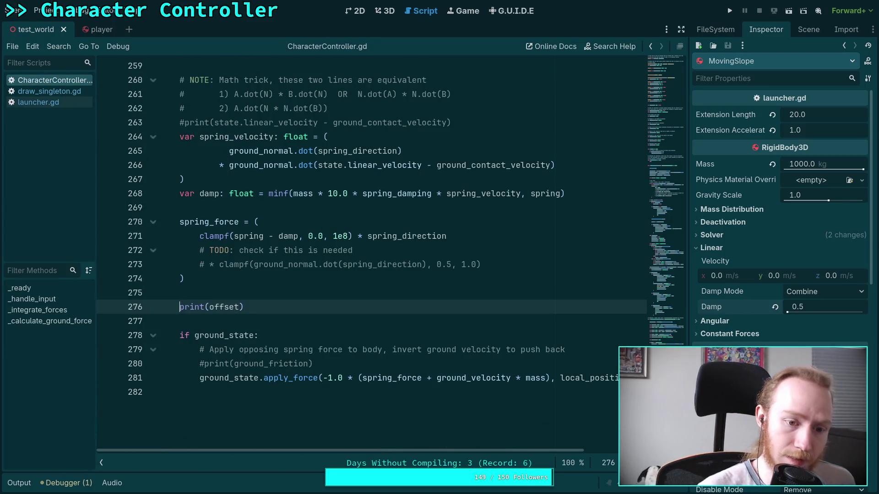
click(180, 122)
key(ctrl+k)
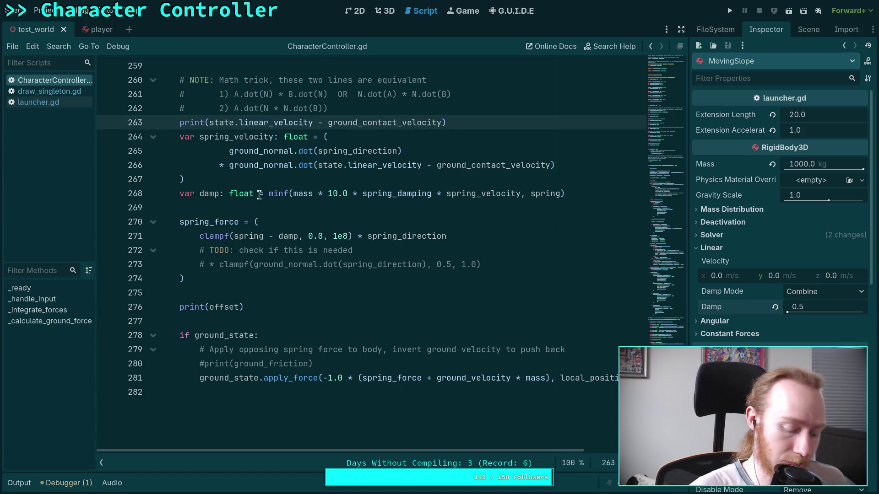
key(F5)
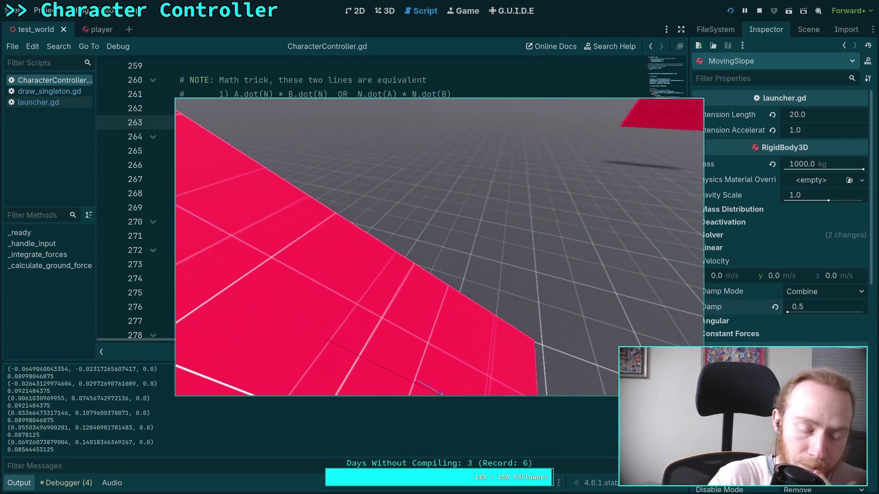
click(759, 11)
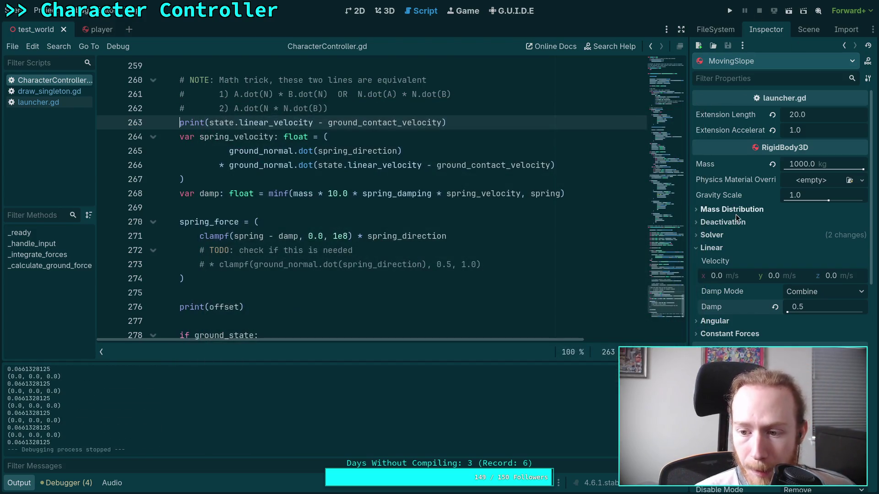
Step: Set the MovingSlope's extension acceleration to 4.0 and run a test
click(826, 307)
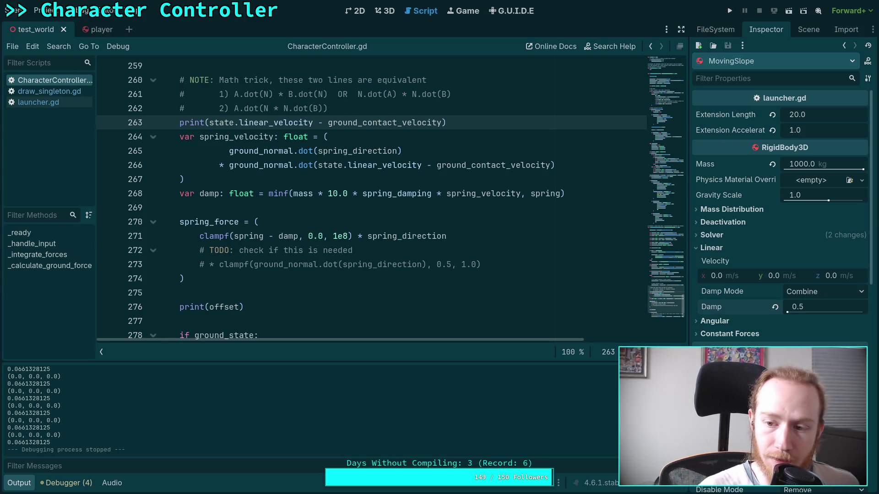
click(823, 131)
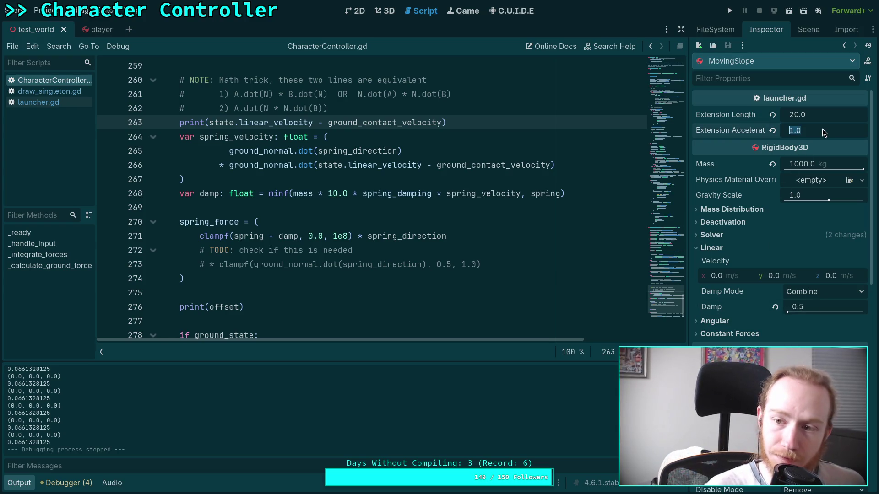
key(BackSpace)
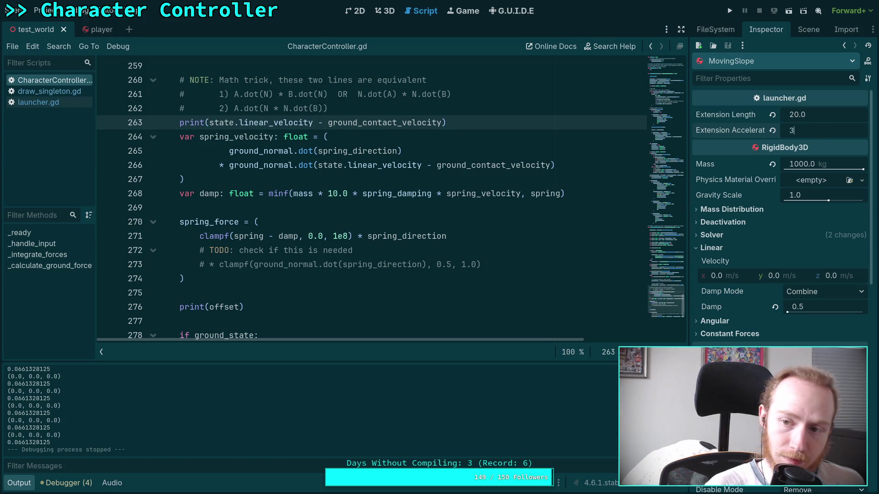
text(4)
key(Return)
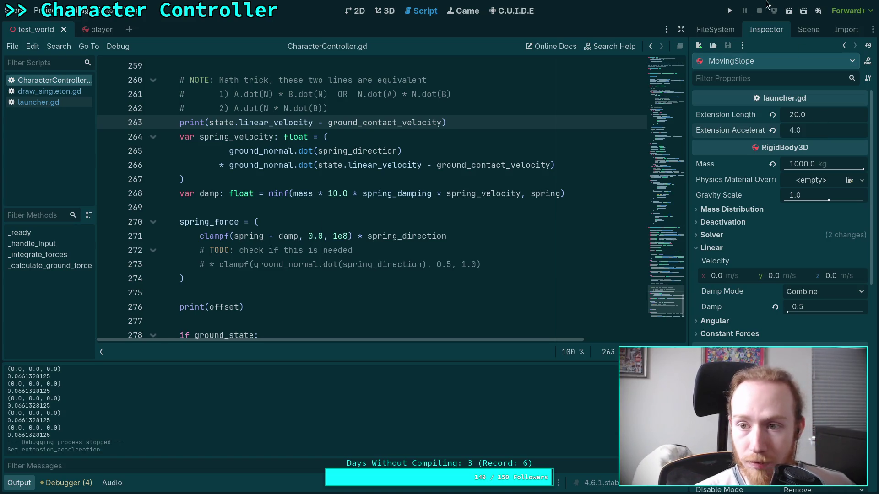
click(730, 13)
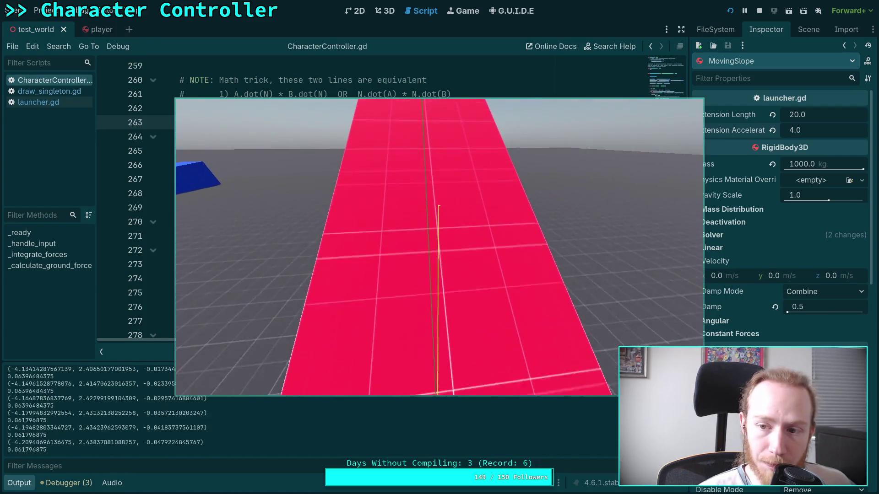
click(759, 11)
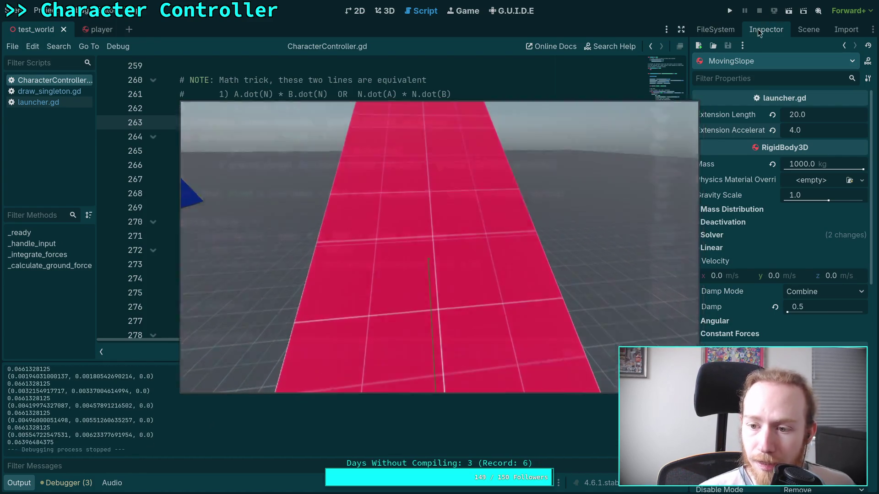
Step: Give the slope a new rough PhysicsMaterial override and show the 3D view
click(827, 183)
click(808, 209)
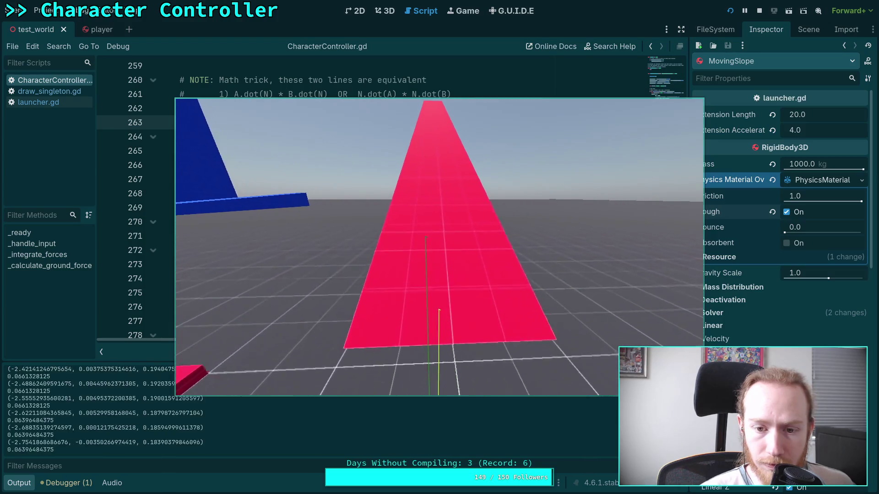
key(F8)
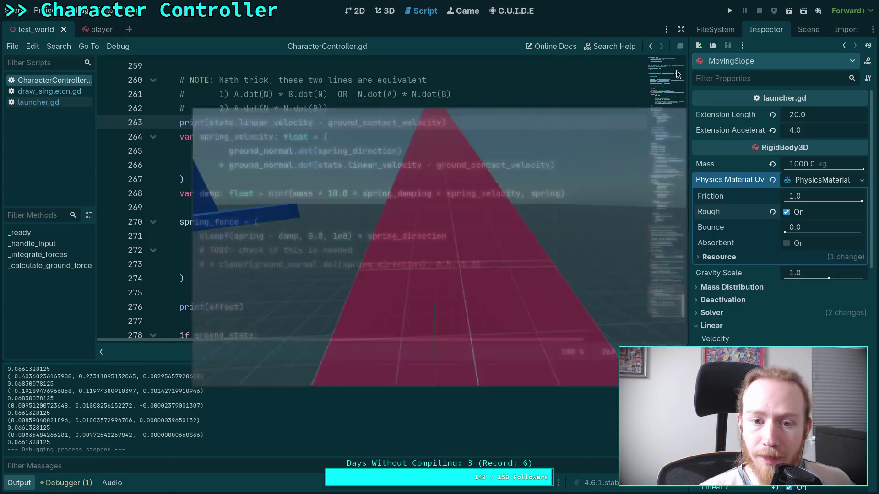
click(387, 10)
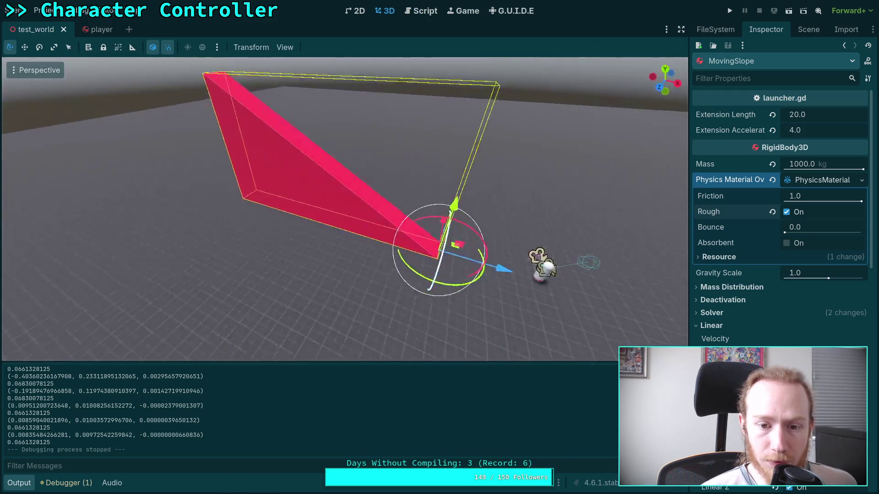
Step: Shift the MovingSlope about 58 units along -X with extension length 80 and acceleration 7
drag(503, 250, 157, 161)
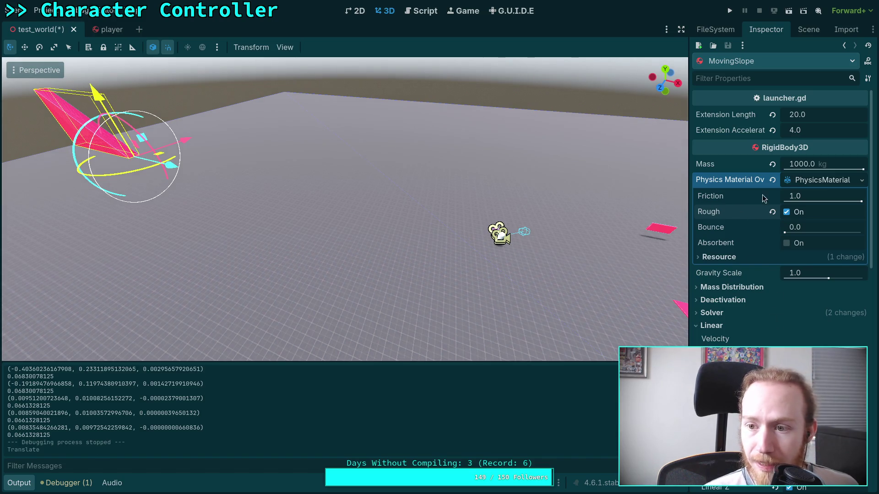
click(830, 117)
text(80)
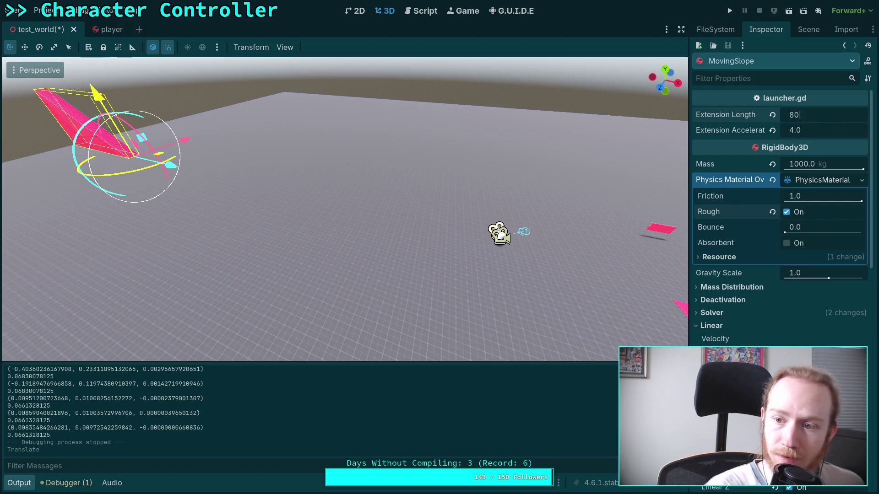
key(Return)
key(Tab)
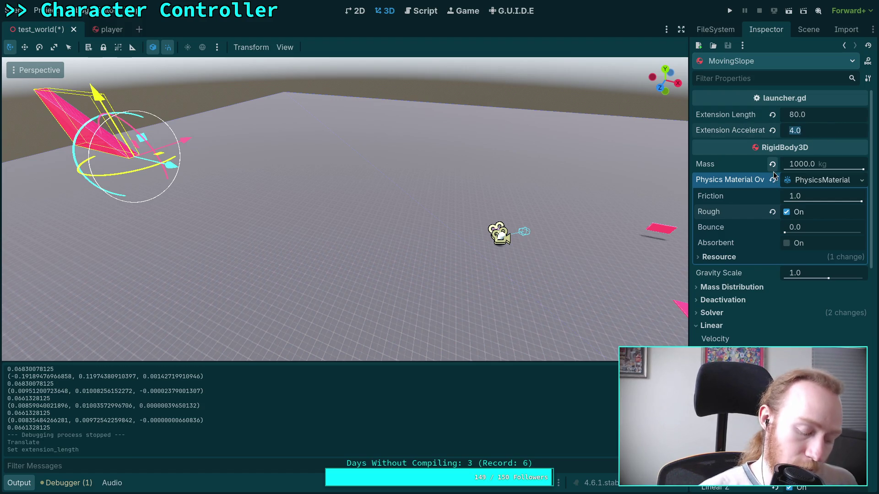
text(7)
key(Return)
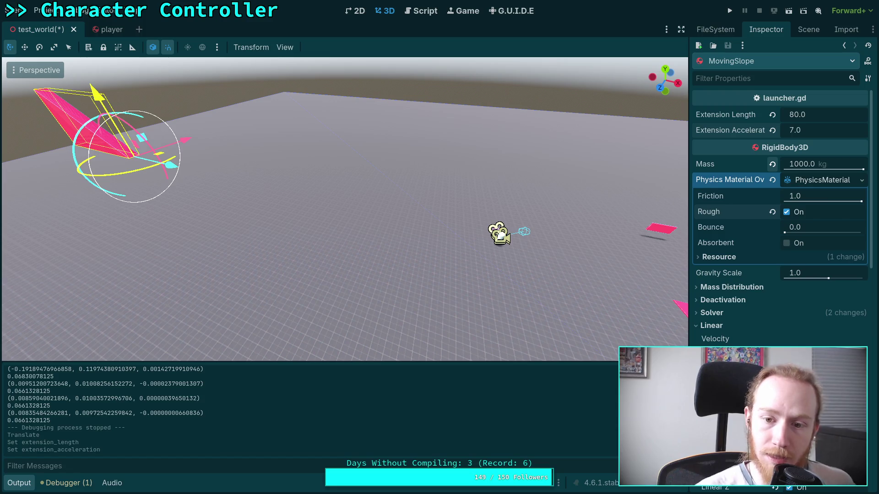
Step: Move the Player toward the upper left, save the scene, and test-run it
click(806, 29)
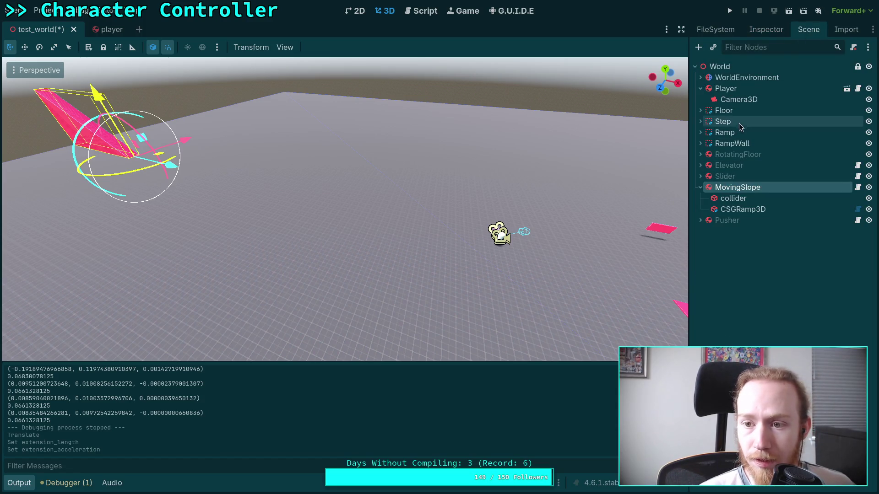
click(751, 89)
mouse_move(572, 264)
mouse_down()
mouse_move(144, 183)
mouse_move(178, 175)
mouse_up()
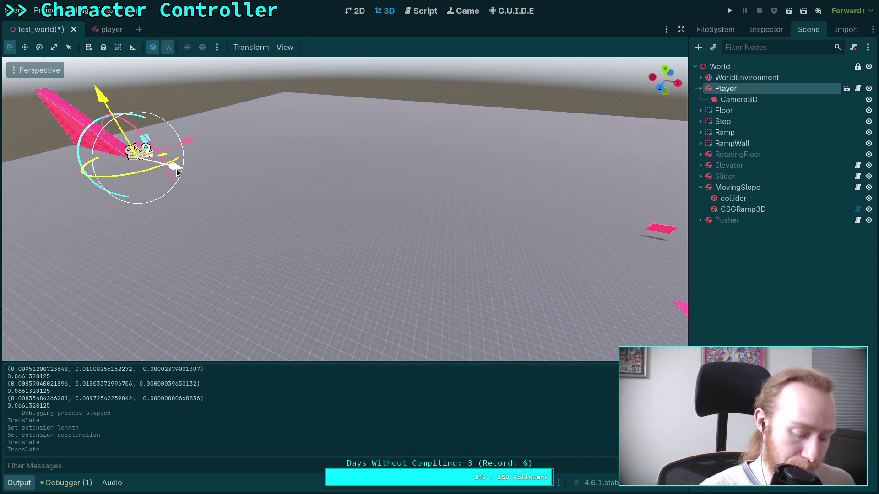
key(ctrl+s)
key(F5)
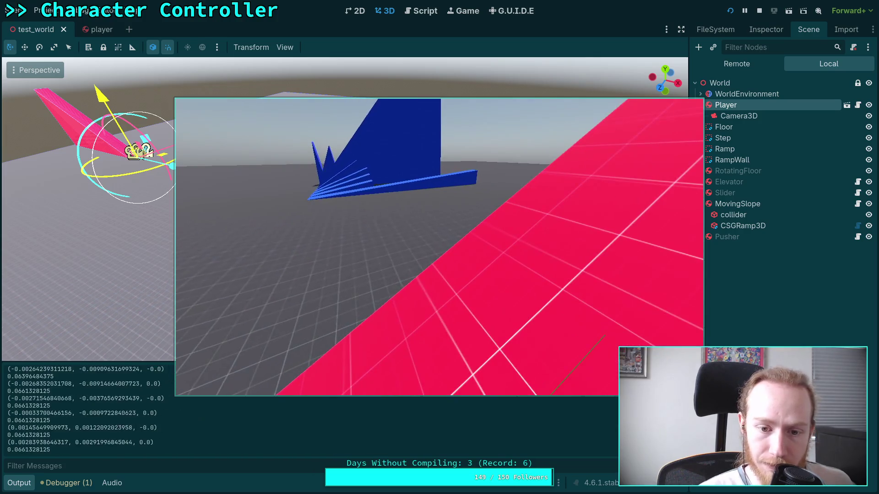
click(756, 15)
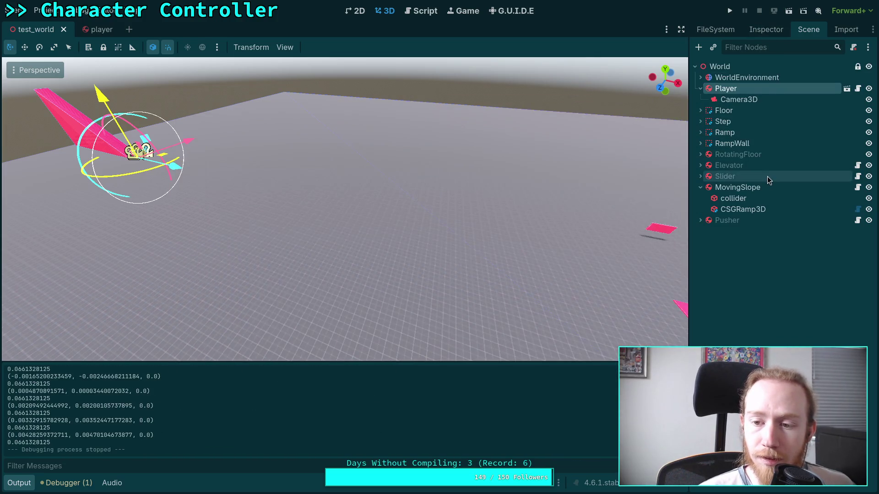
Step: Check the Player and MovingSlope properties, then open launcher.gd in the script editor
click(766, 30)
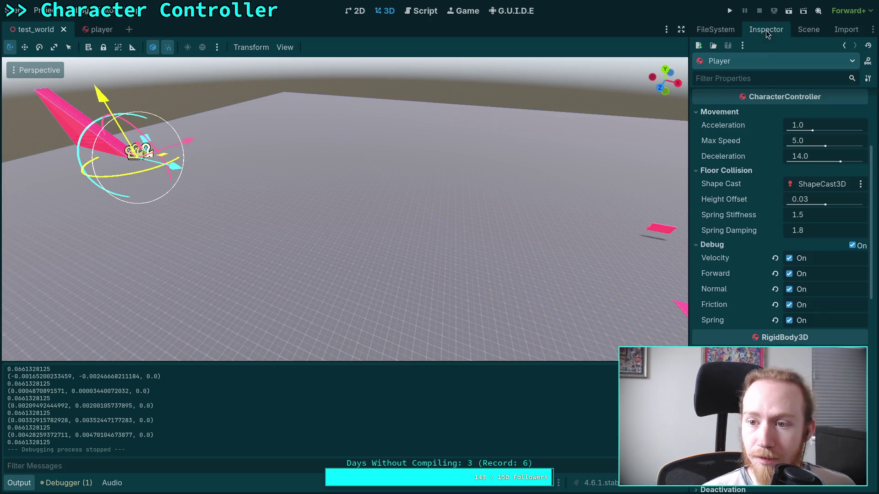
click(817, 35)
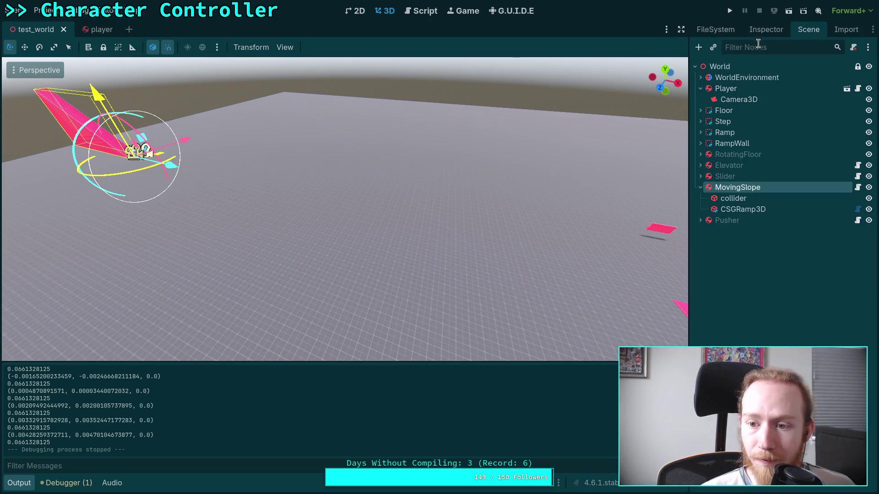
click(769, 33)
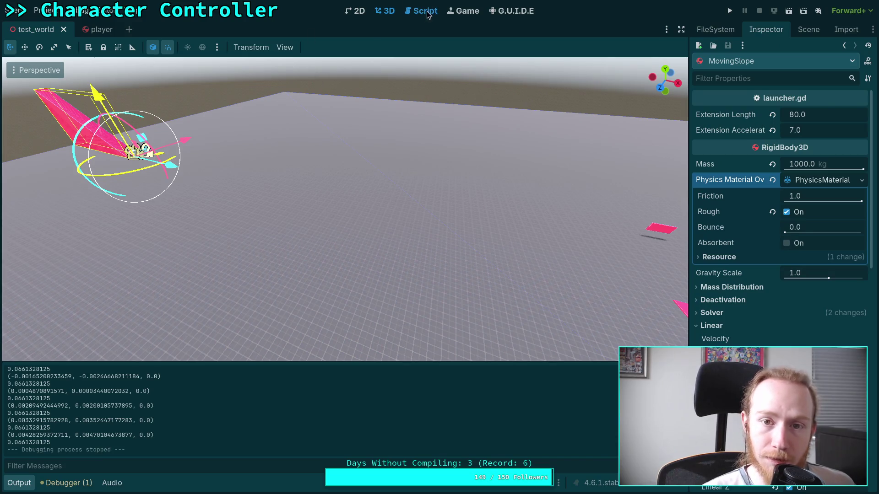
click(427, 14)
scroll(102, 132, up, 5)
click(65, 102)
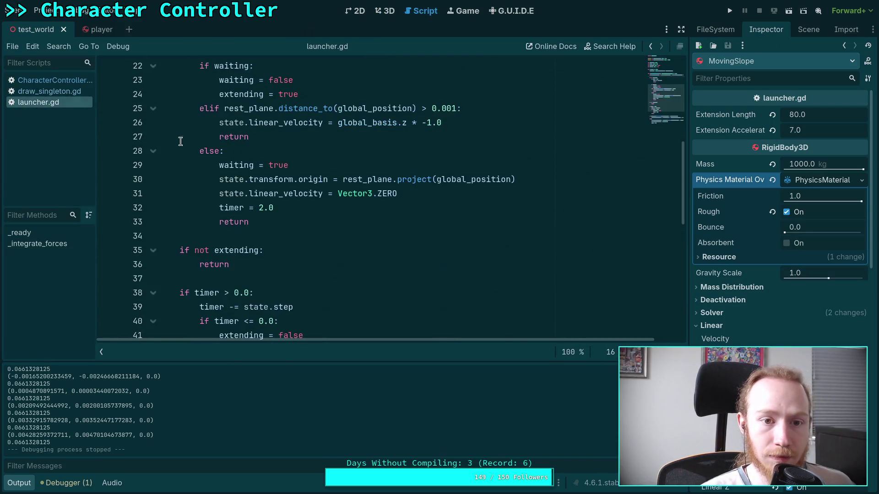
scroll(366, 192, up, 6)
click(467, 111)
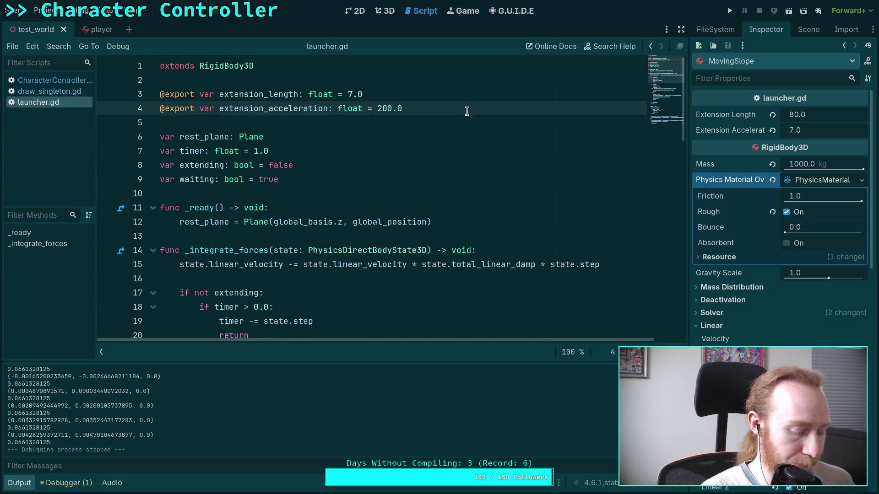
key(Return)
text(@export var return_speed: float = 1.0)
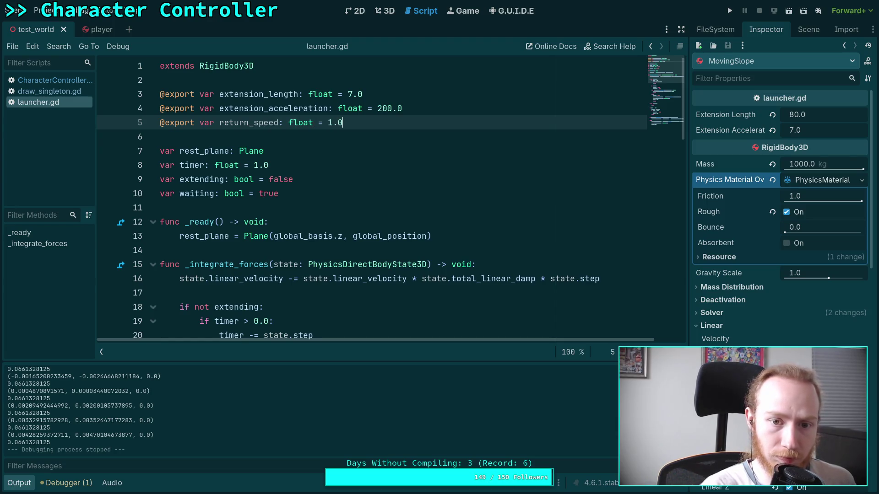
Step: Replace the hard-coded -1.0 return speed on line 27 with -absf(return_speed)
scroll(429, 207, down, 5)
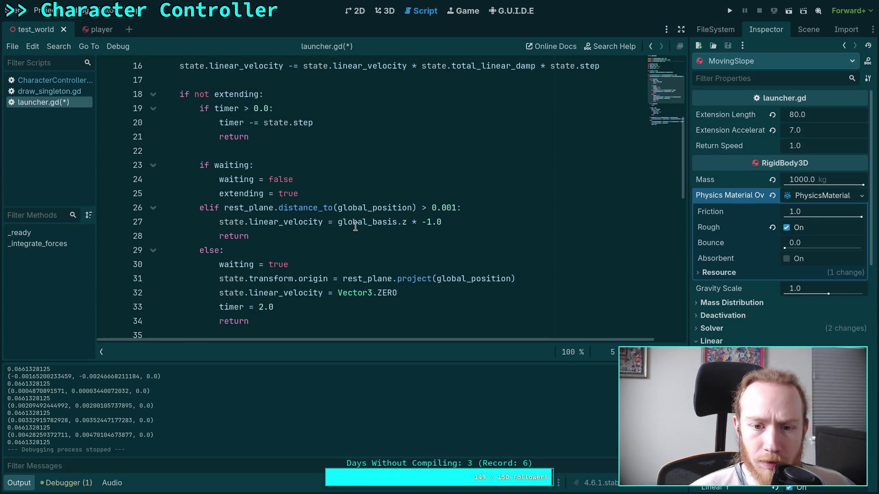
click(428, 223)
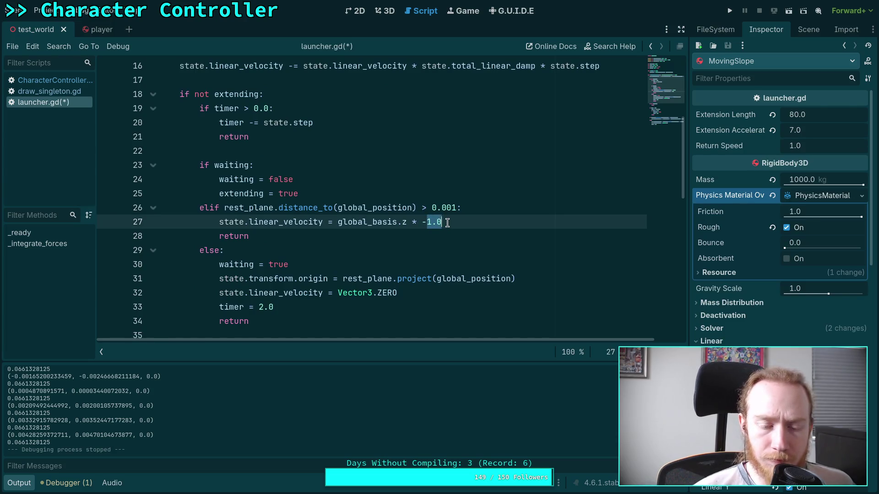
scroll(451, 224, down, 2)
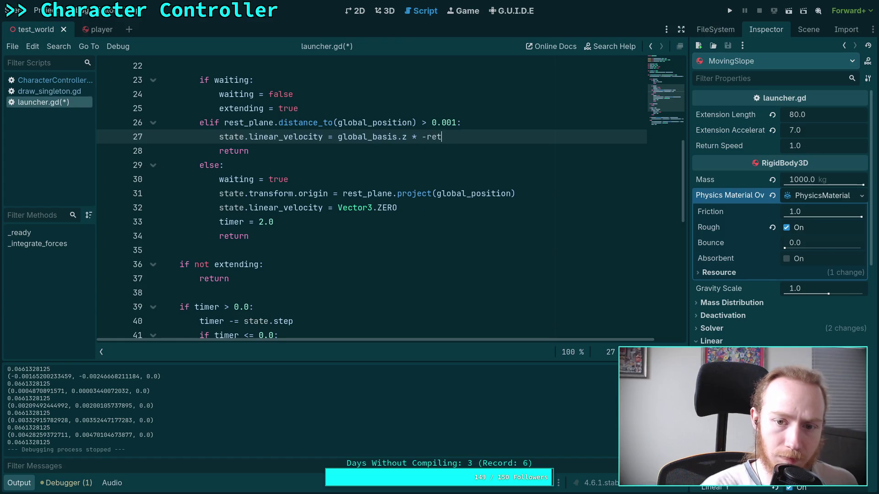
key(Return)
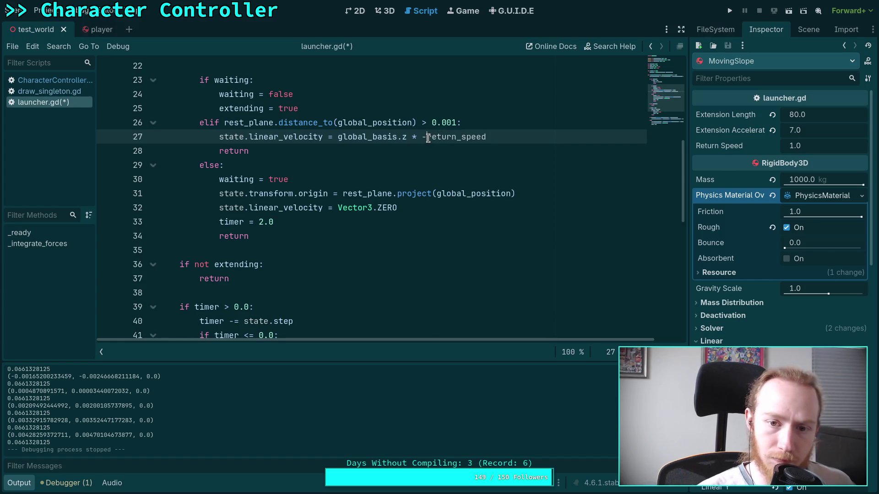
click(428, 137)
text(abs()
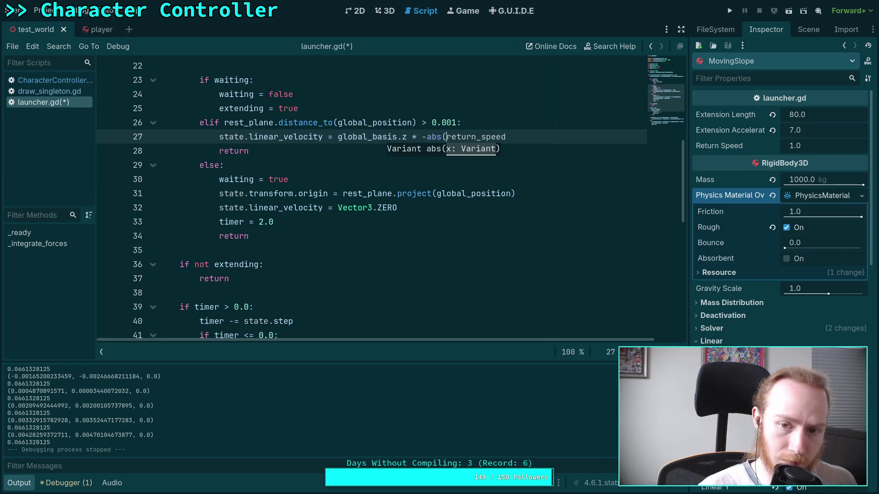
key(BackSpace)
text(f)
key(Return)
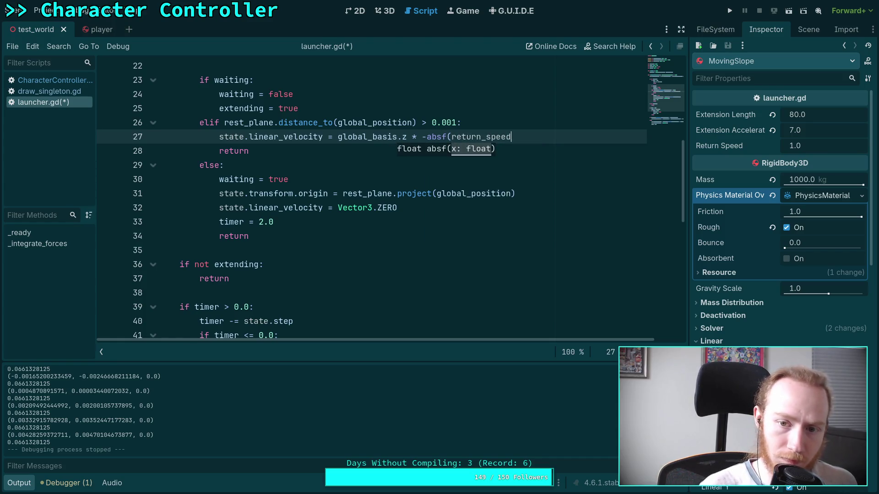
Step: Set the MovingSlope's Return Speed to 5.0 in the Inspector
scroll(377, 207, down, 4)
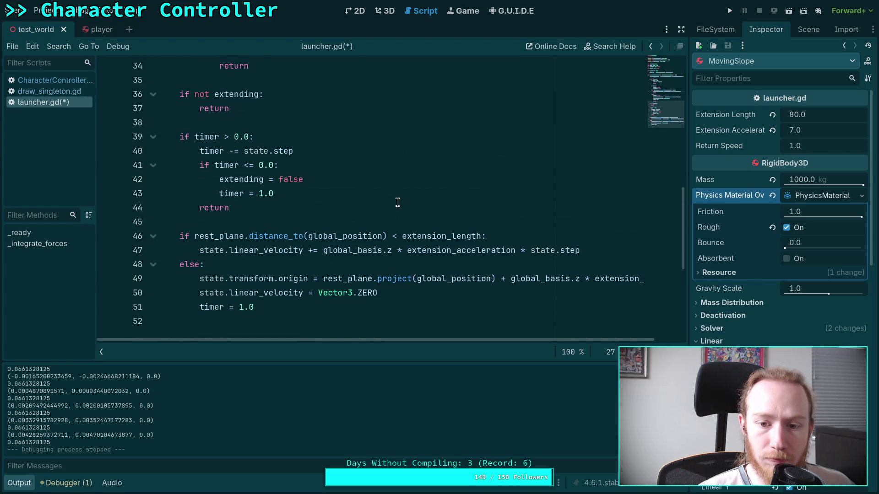
scroll(402, 201, up, 8)
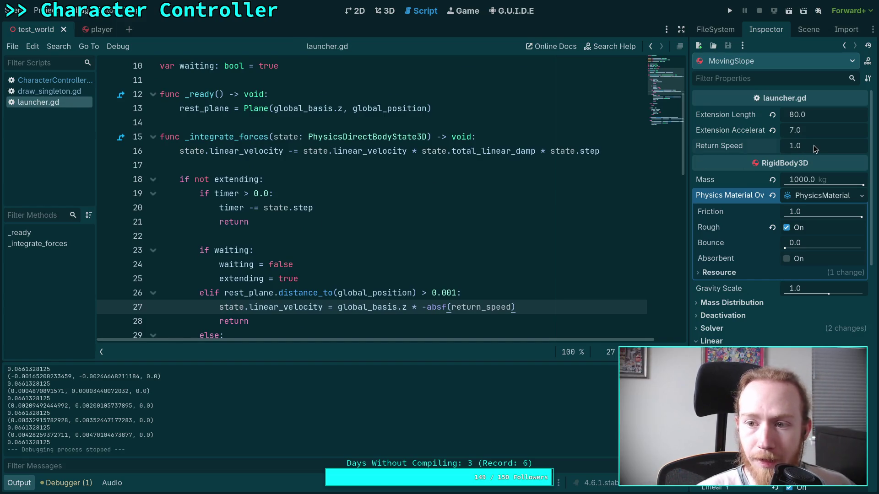
text(5)
key(Return)
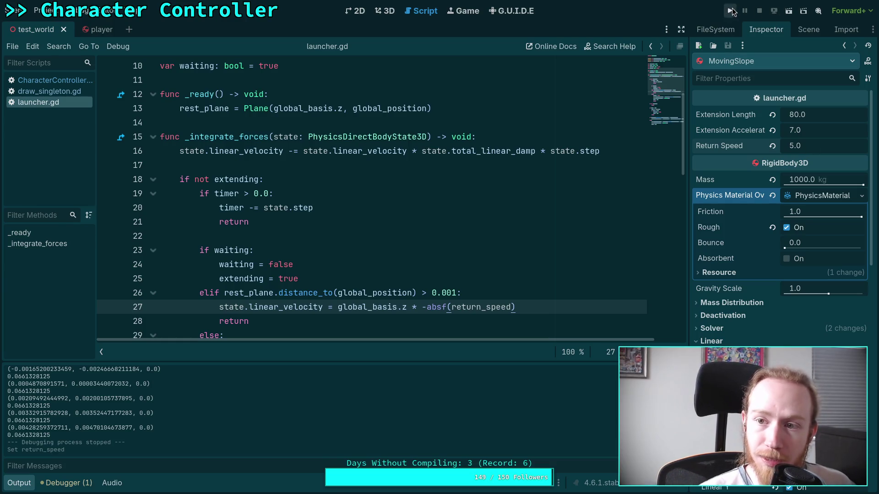
click(731, 11)
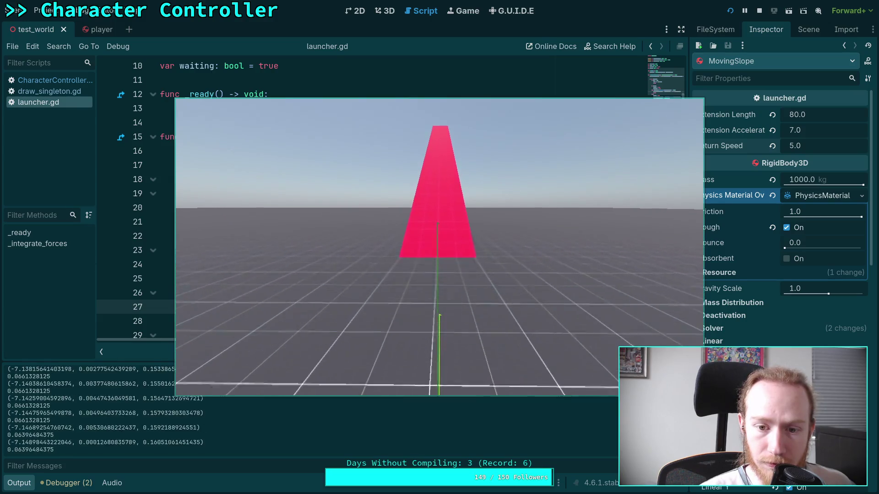
click(759, 10)
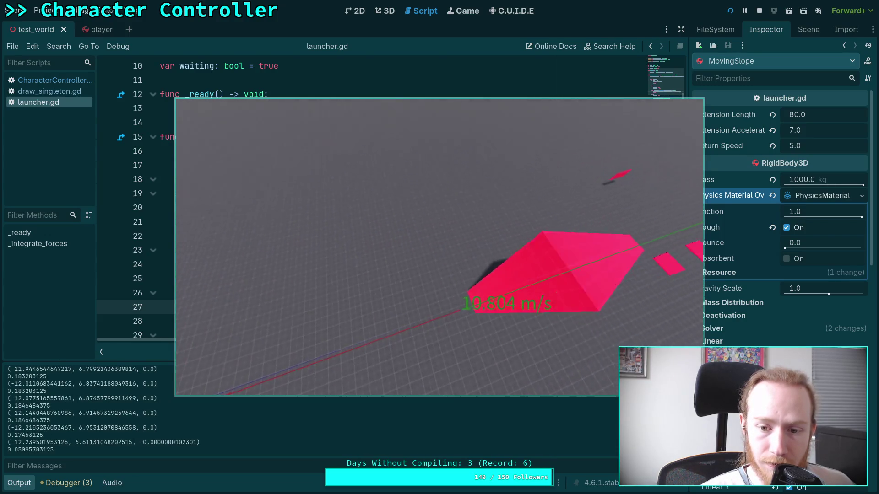
key(Escape)
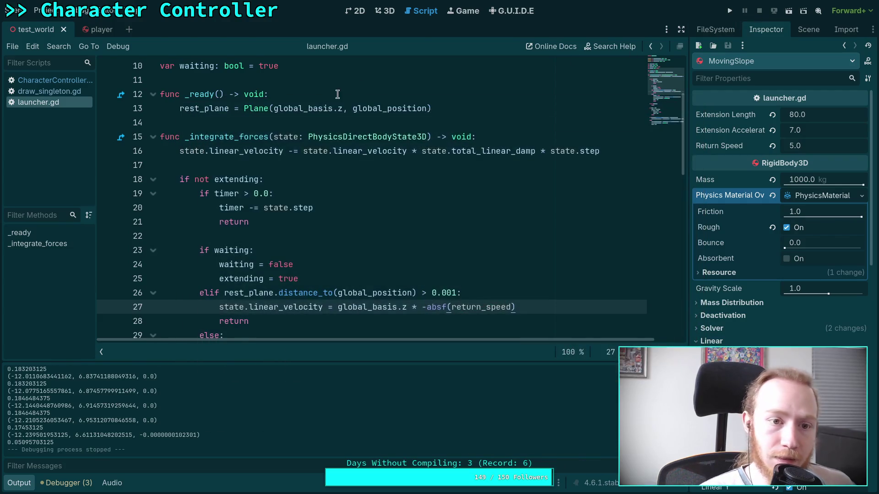
Step: Open CharacterController.gd and find the air-drag block around line 117
click(56, 81)
scroll(305, 210, up, 9)
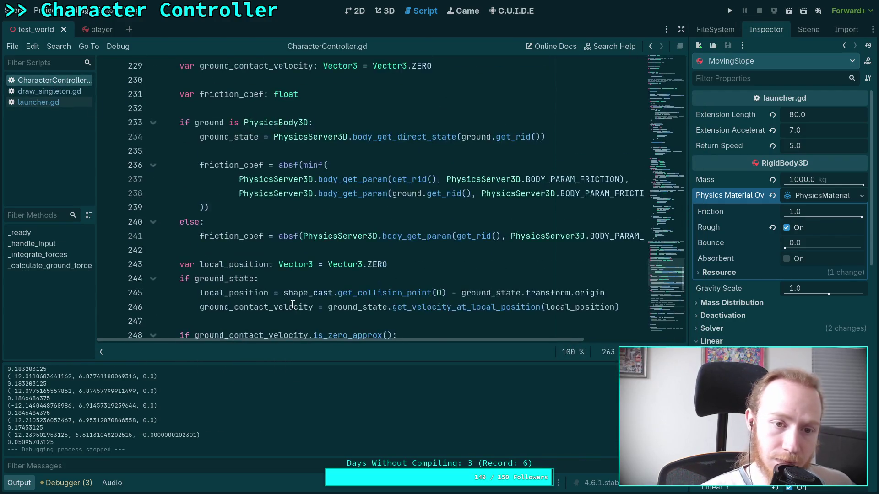
scroll(225, 261, down, 6)
scroll(225, 261, down, 7)
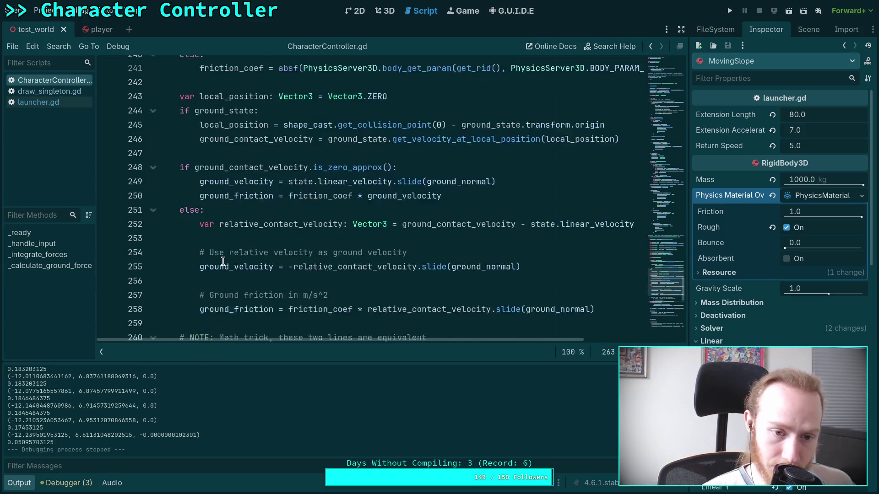
scroll(223, 261, up, 20)
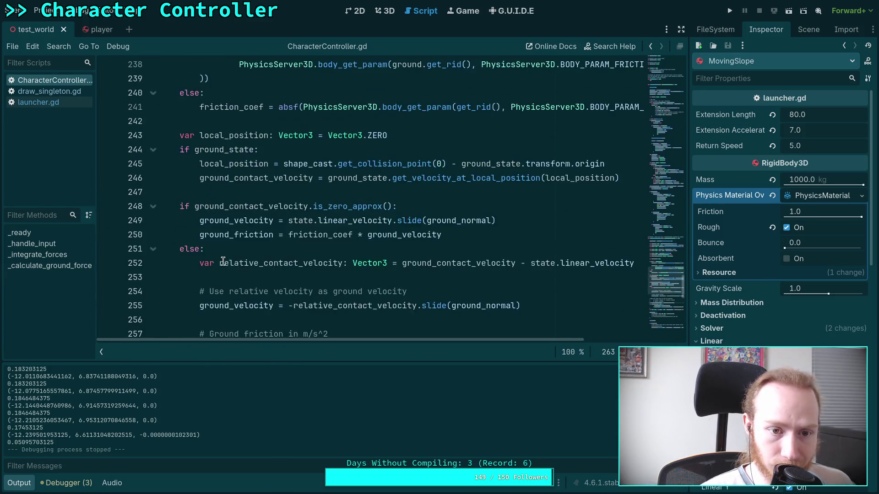
scroll(224, 262, up, 12)
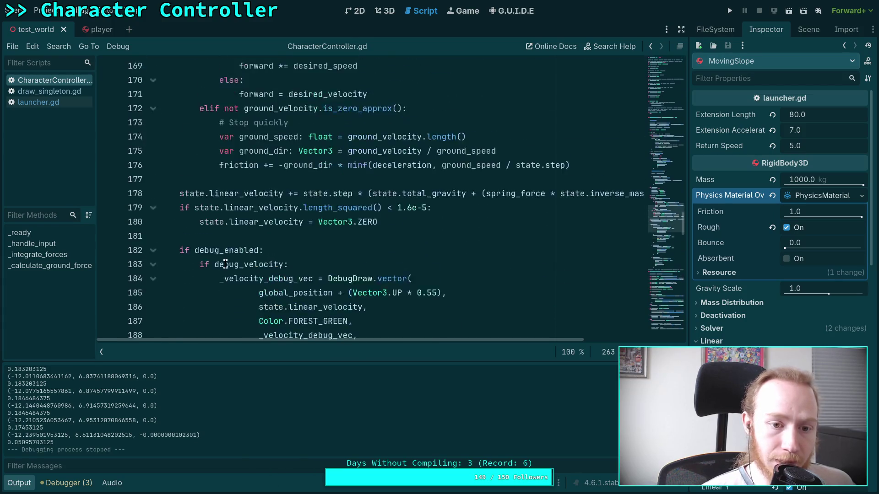
scroll(225, 264, up, 16)
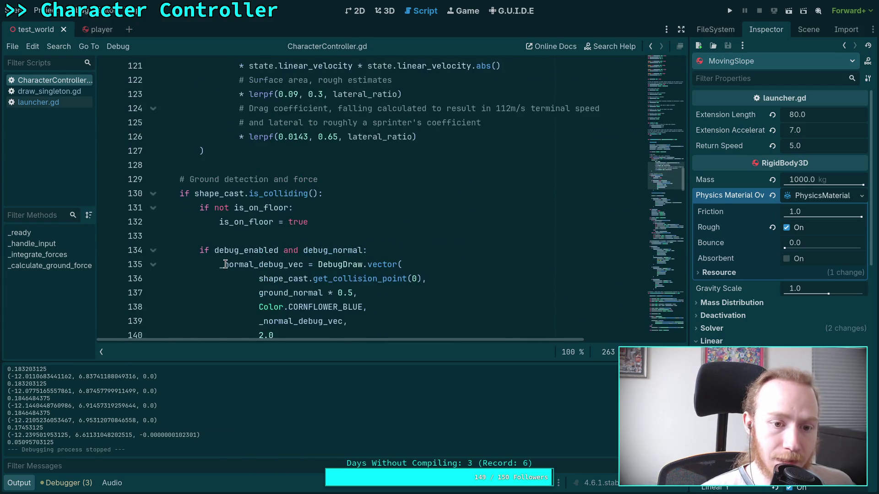
scroll(226, 264, down, 2)
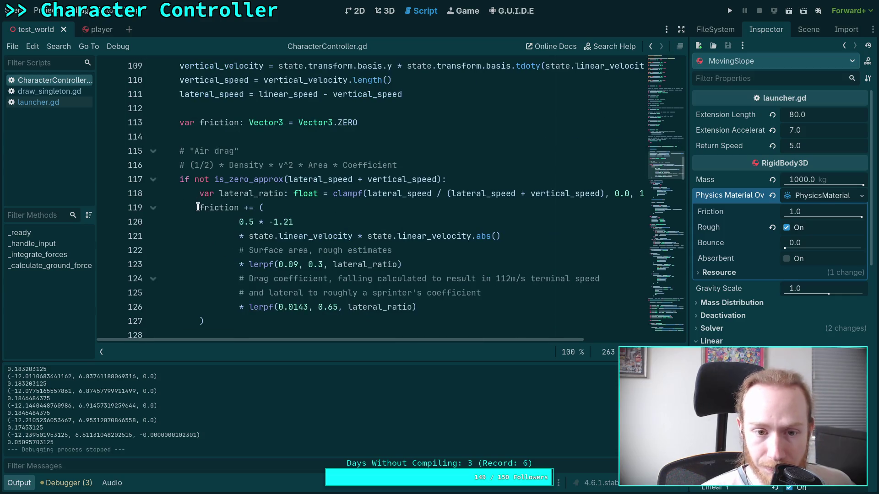
Step: Insert 'false and' after 'if' in the line 117 air-drag condition
click(188, 179)
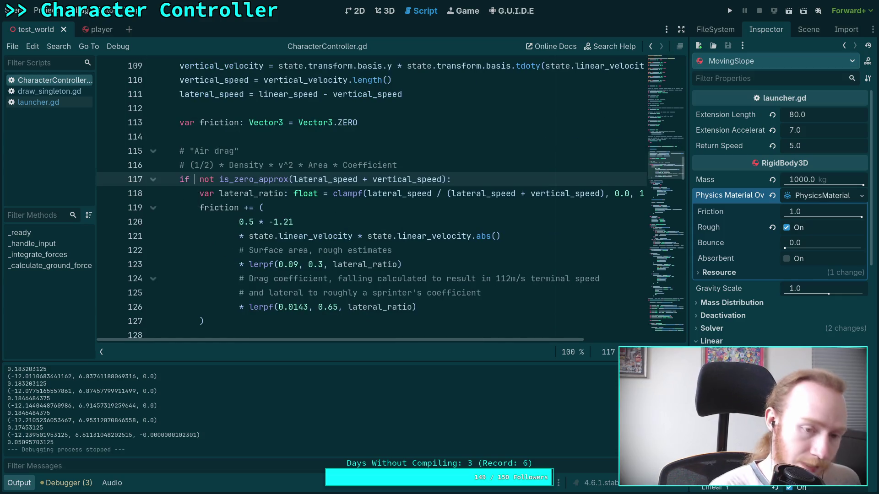
key(BackSpace)
key(BackSpace)
text(l)
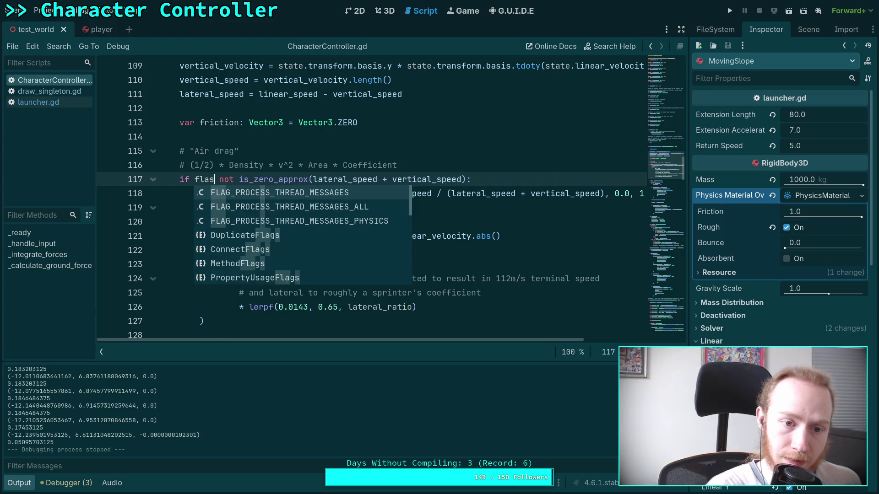
key(BackSpace)
text(alse)
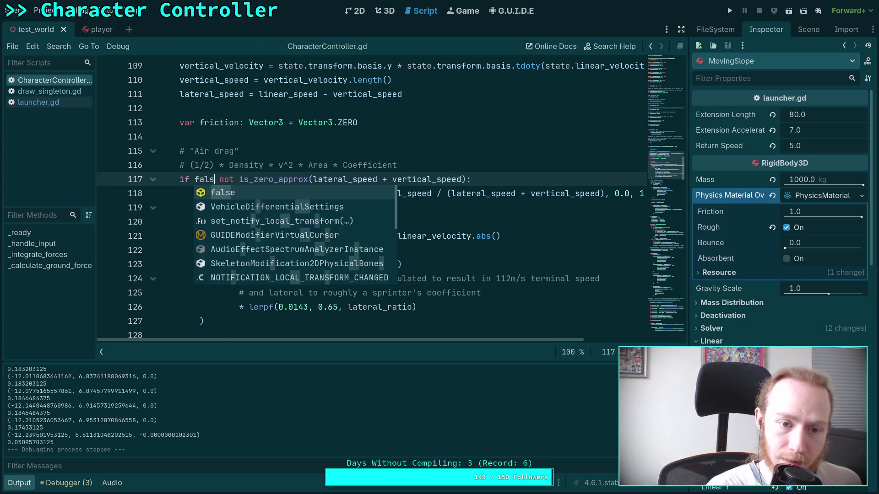
key(Escape)
text(and)
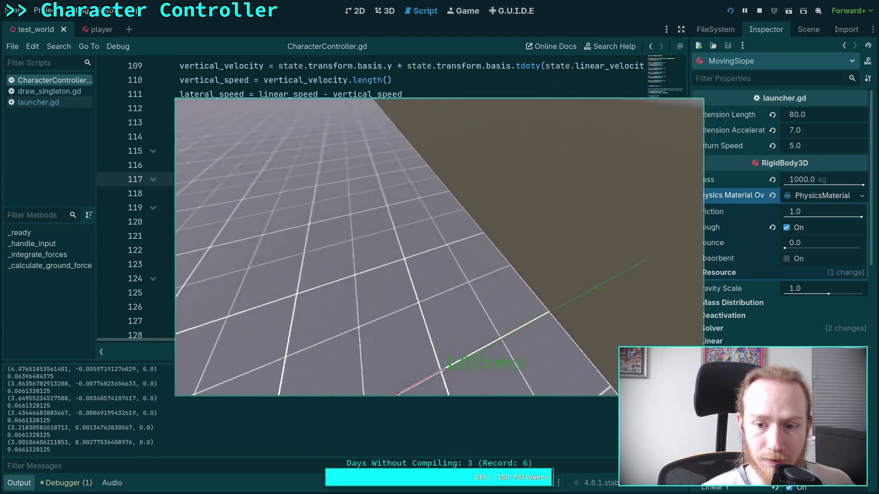
Step: Stop the running test, save CharacterController.gd, and launch a fresh test run
click(759, 12)
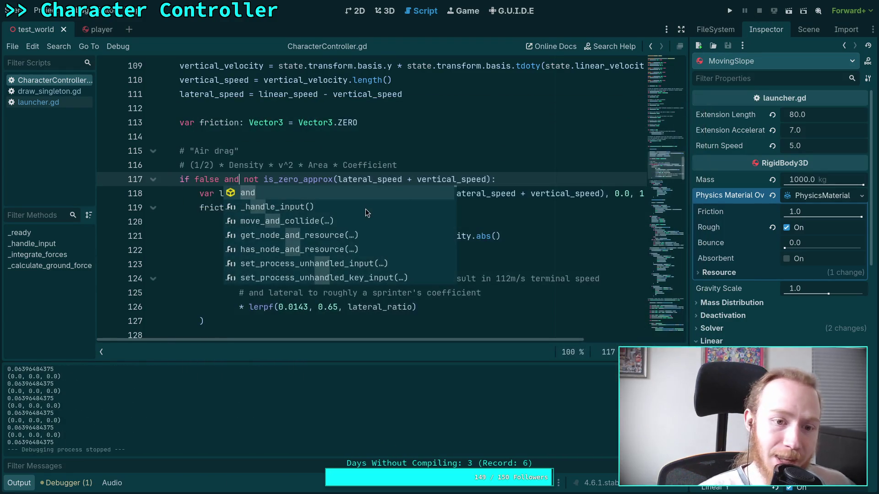
click(195, 180)
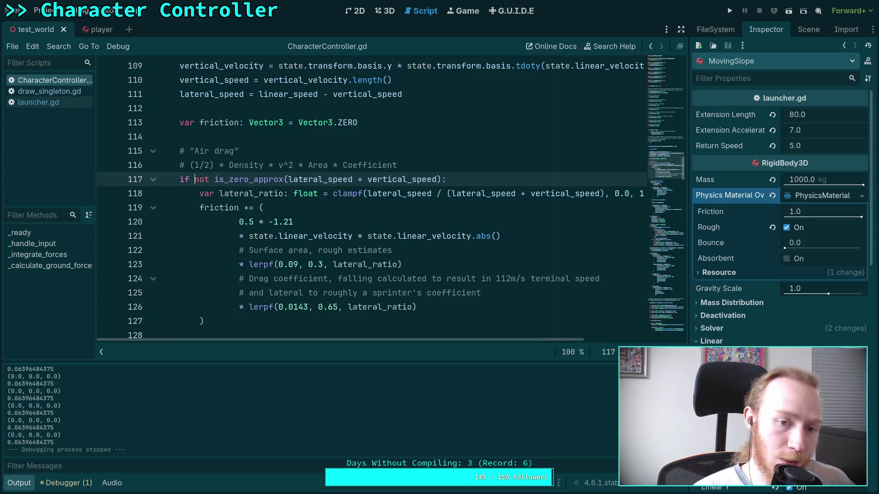
key(ctrl+s)
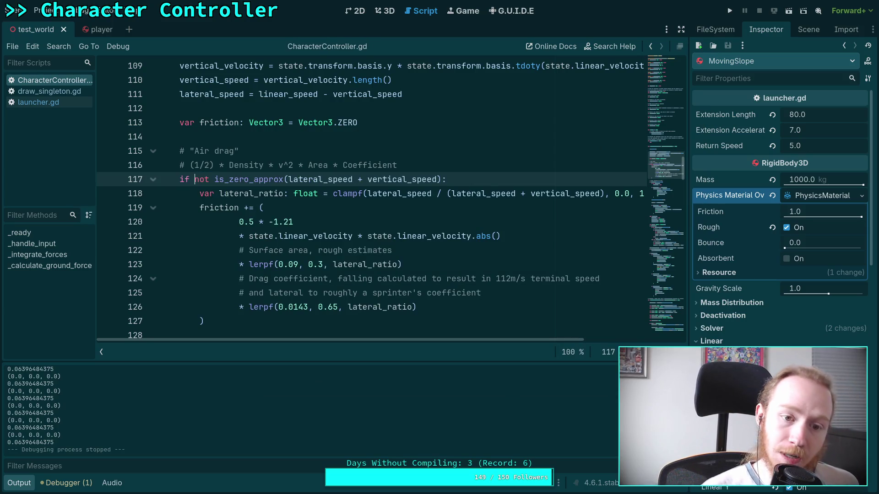
key(F5)
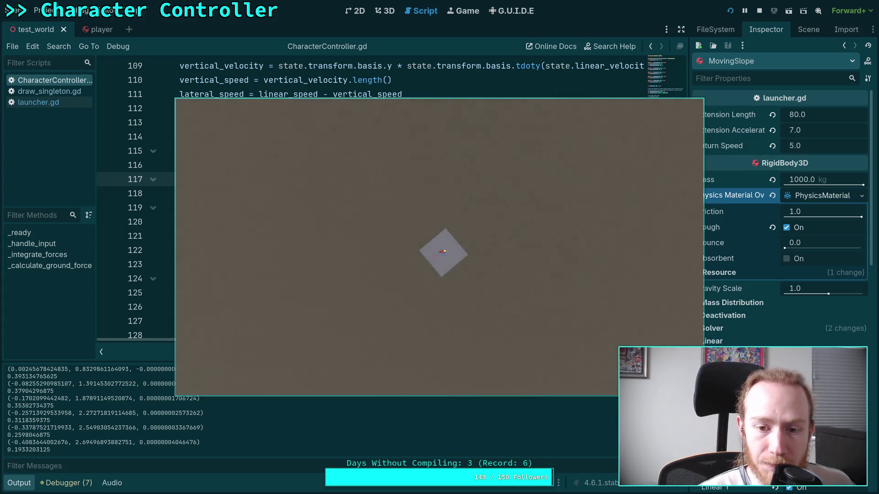
Step: Stop the test game, hide the Output log, and scroll past the air-drag block
click(759, 11)
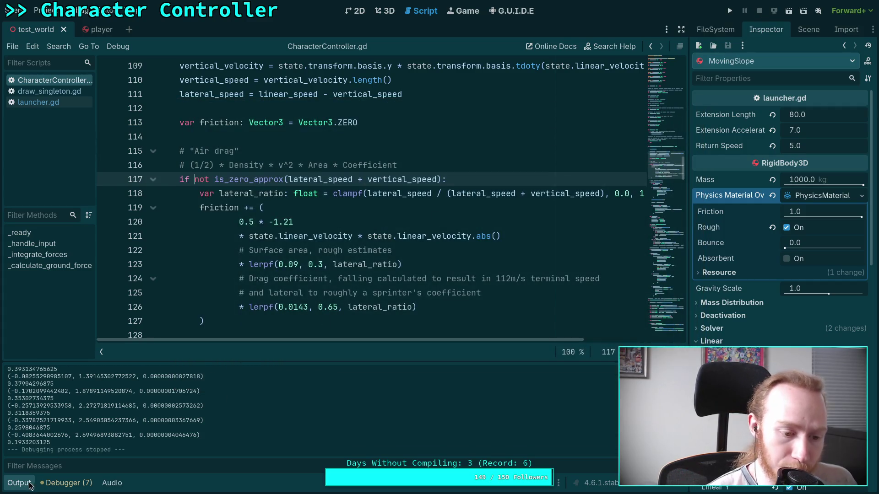
click(30, 484)
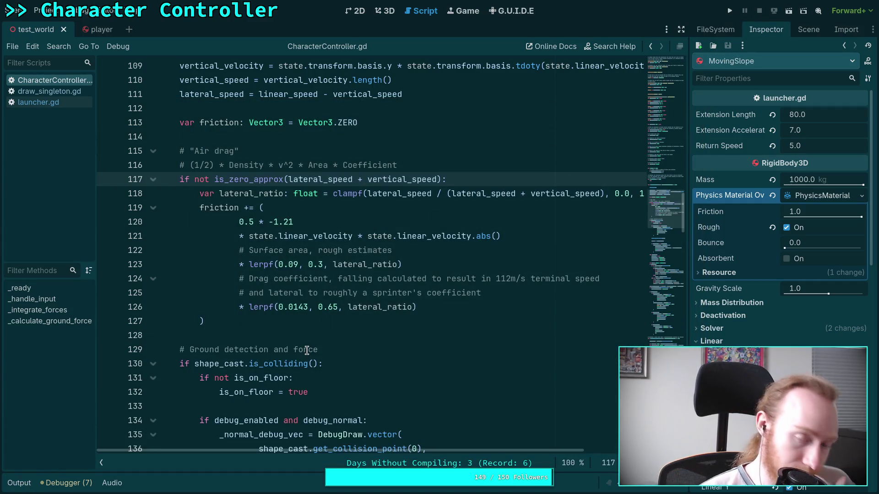
click(264, 325)
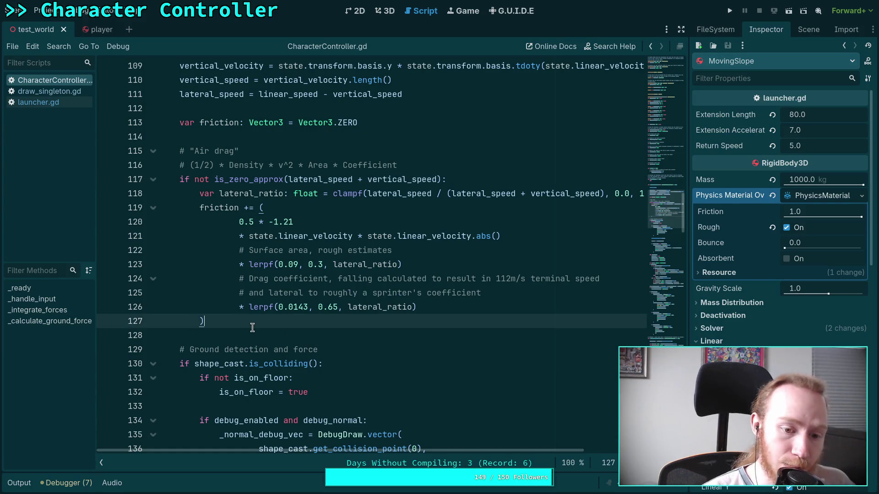
scroll(261, 325, down, 8)
scroll(253, 328, down, 4)
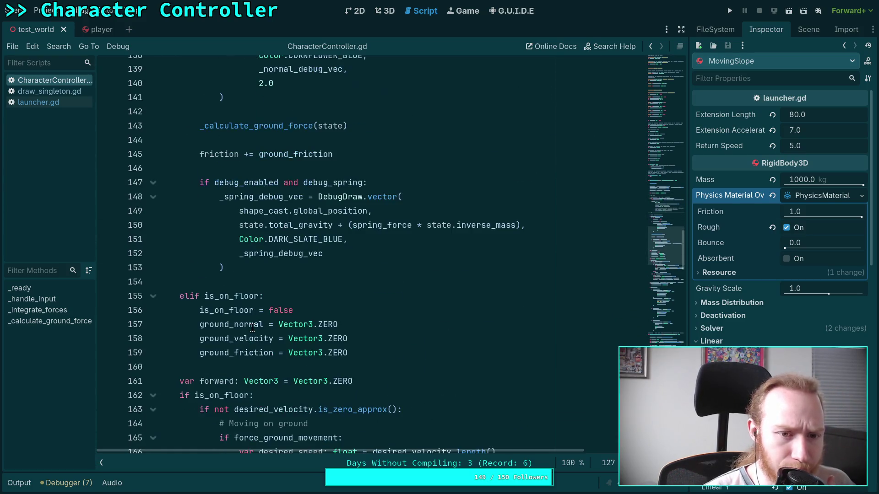
scroll(232, 334, up, 3)
Step: Highlight is_on_floor on line 155, read down to the ground force calculation, and run another test
double_click(232, 335)
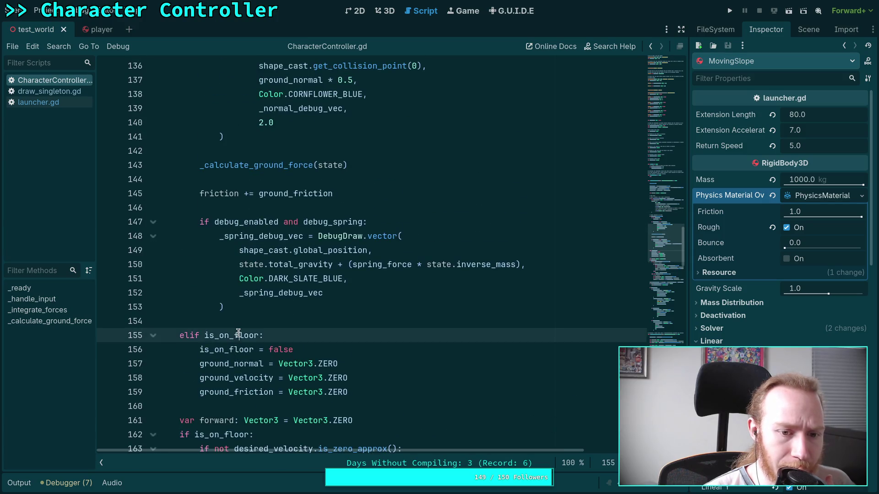
scroll(292, 309, down, 2)
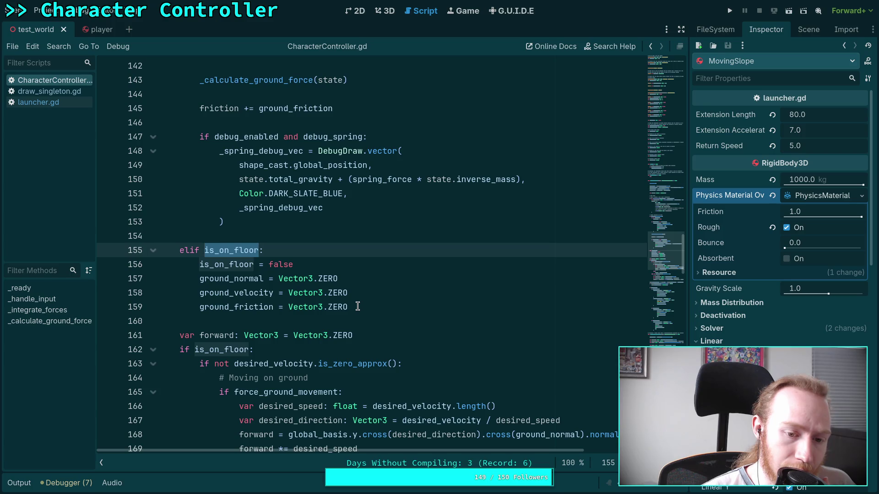
scroll(357, 307, down, 16)
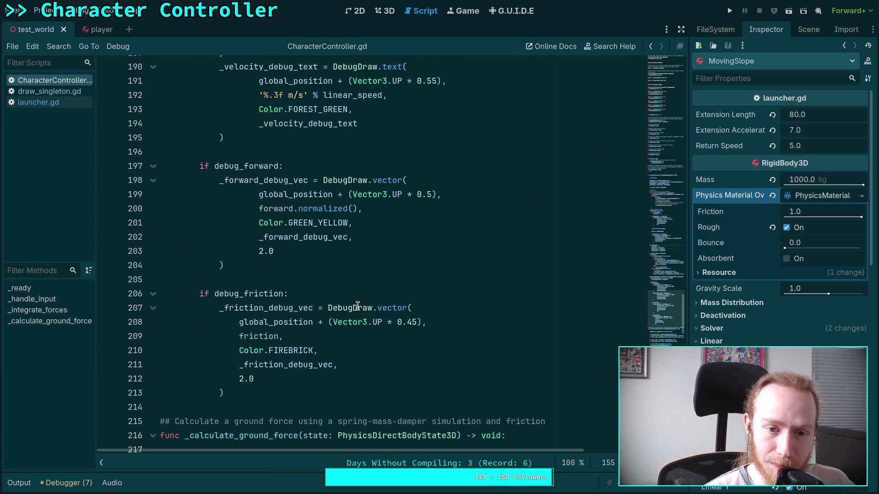
scroll(357, 307, down, 7)
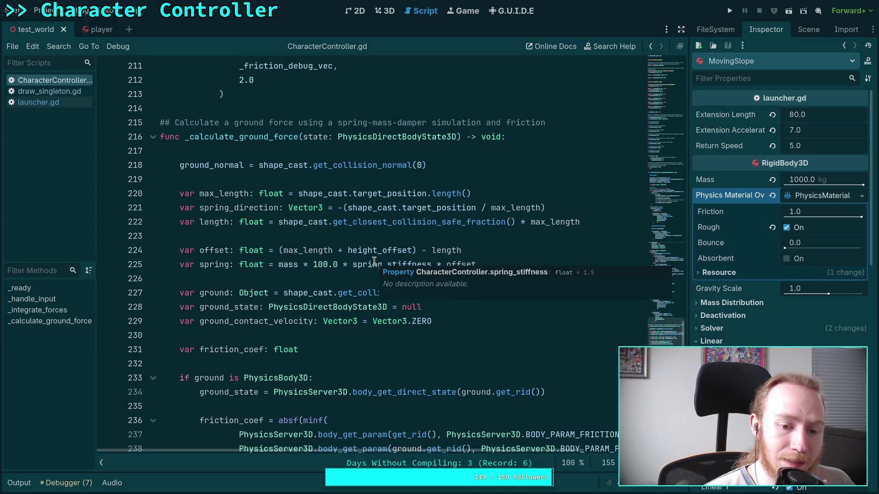
click(731, 13)
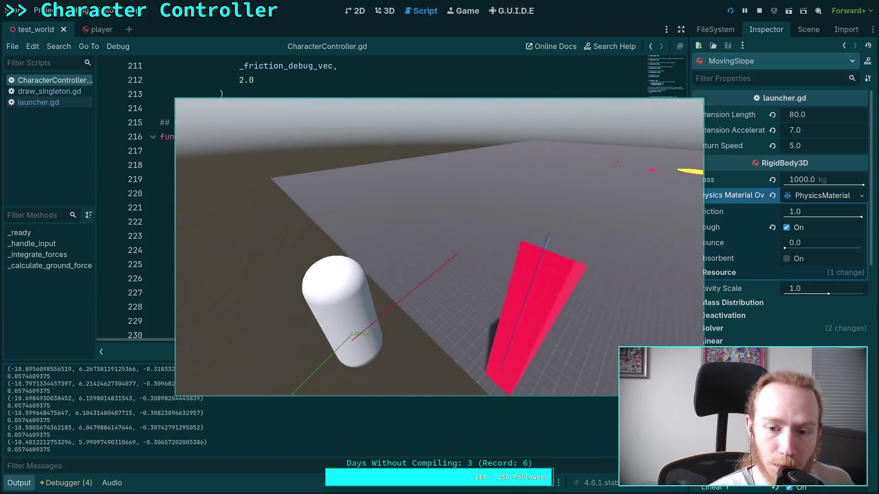
Step: Stop the test run after watching the capsule on the slope
click(758, 11)
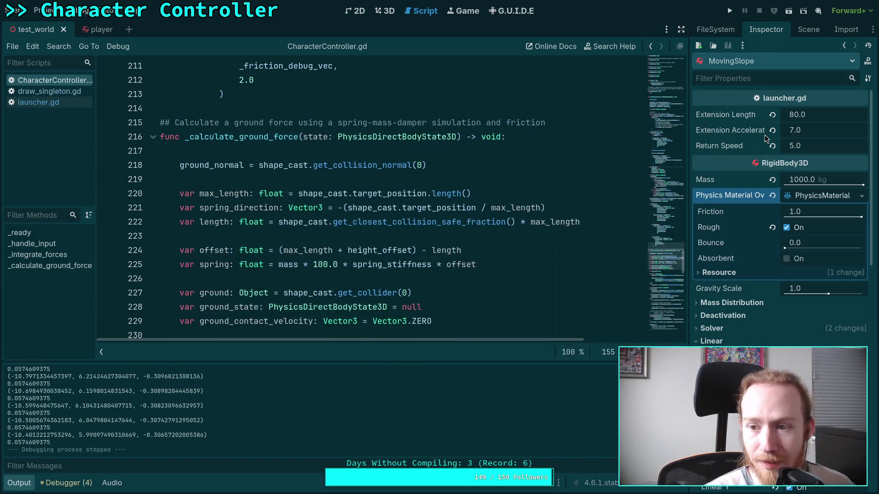
Step: Set the MovingSlope launcher's Extension Acceleration to 0.0
click(822, 133)
text(0)
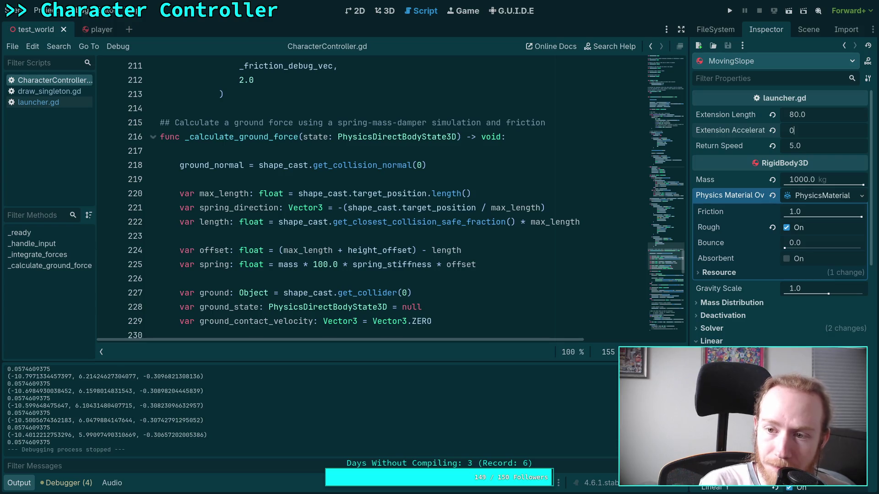
key(Return)
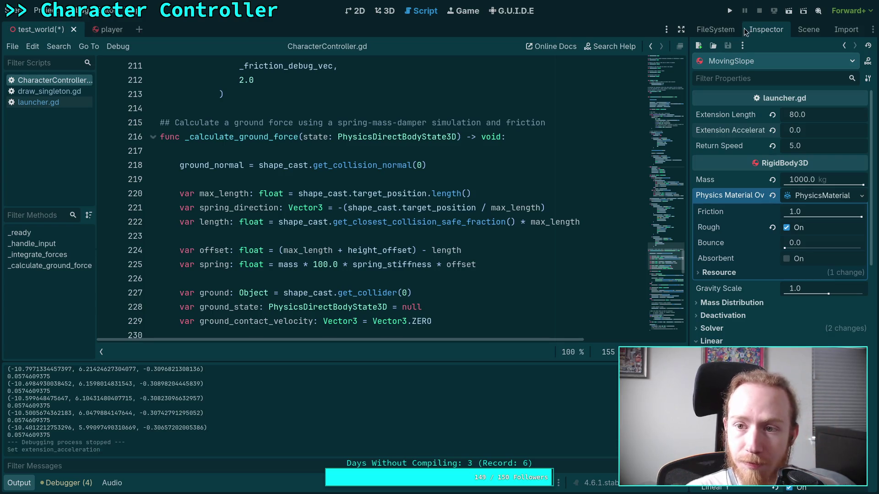
Step: Test-run the game twice, walking the player forward onto the slope, then stop
click(730, 10)
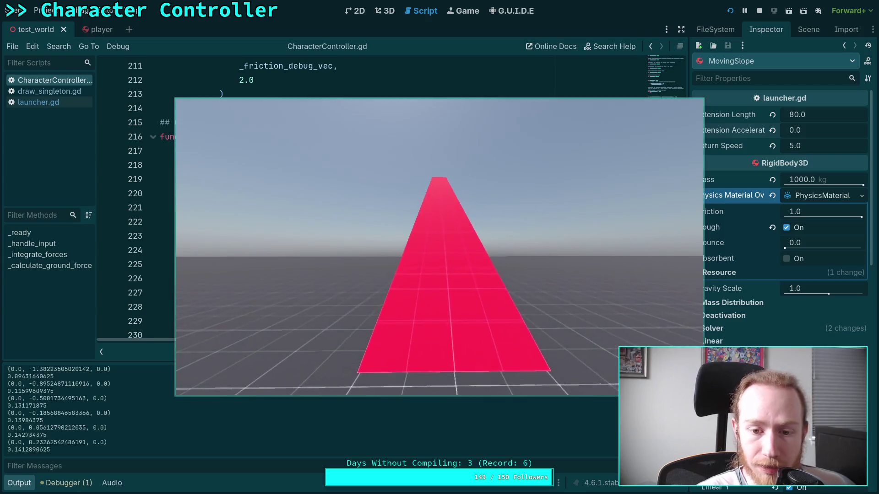
key(w)
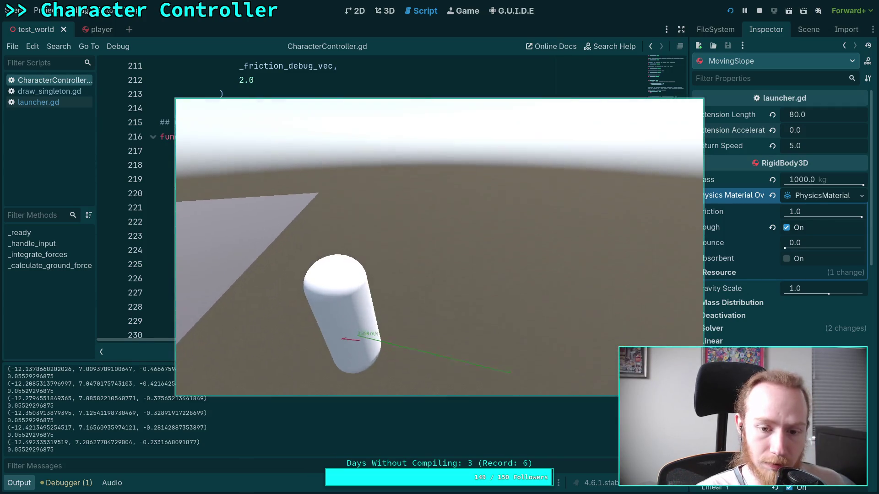
click(759, 11)
key(F5)
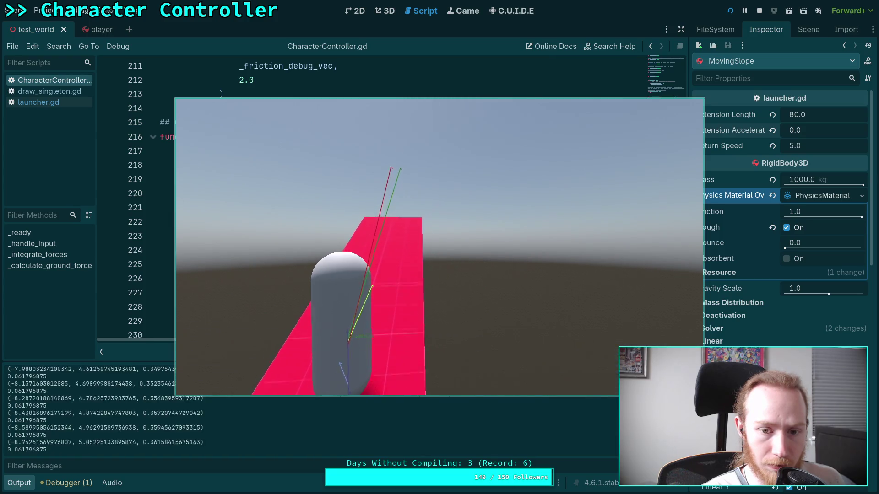
click(757, 12)
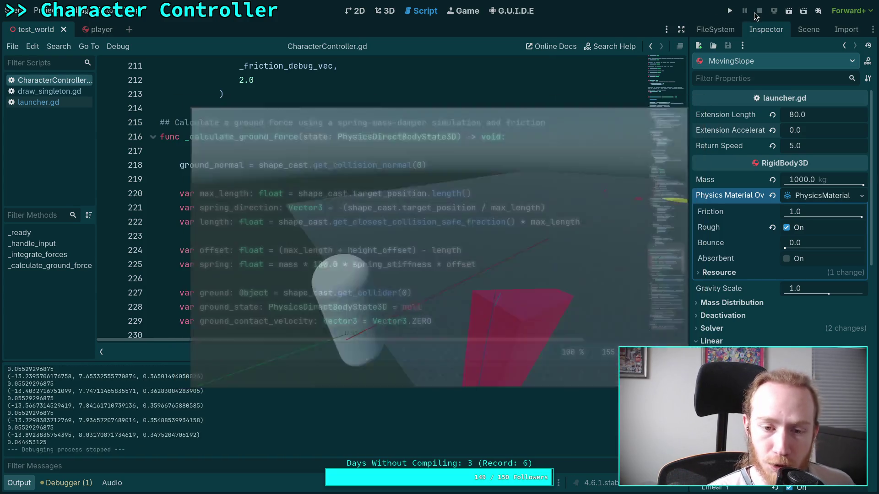
Step: Add print(ground_friction) on a new line after line 258's friction calculation
scroll(337, 224, down, 12)
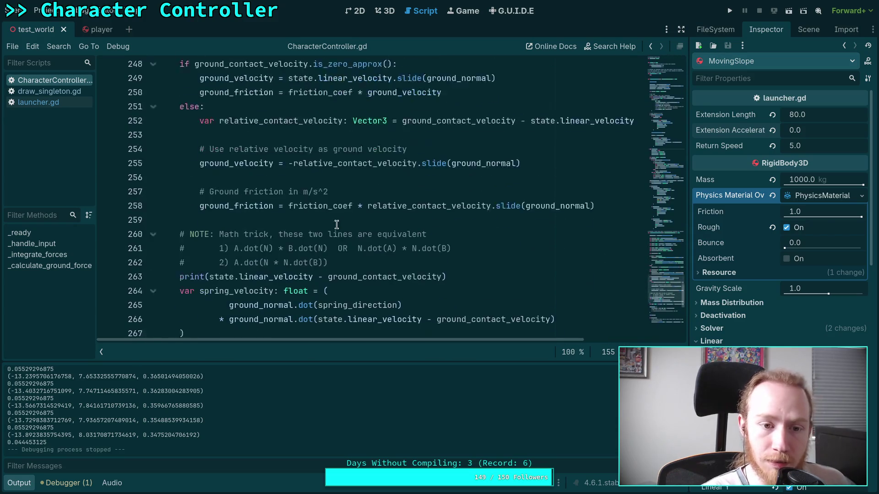
scroll(338, 226, down, 8)
scroll(342, 227, up, 4)
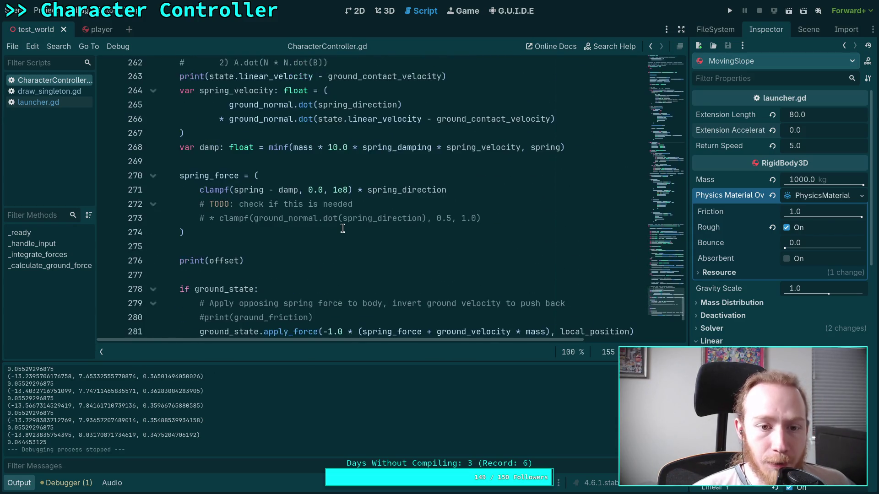
scroll(342, 228, up, 4)
scroll(342, 228, up, 2)
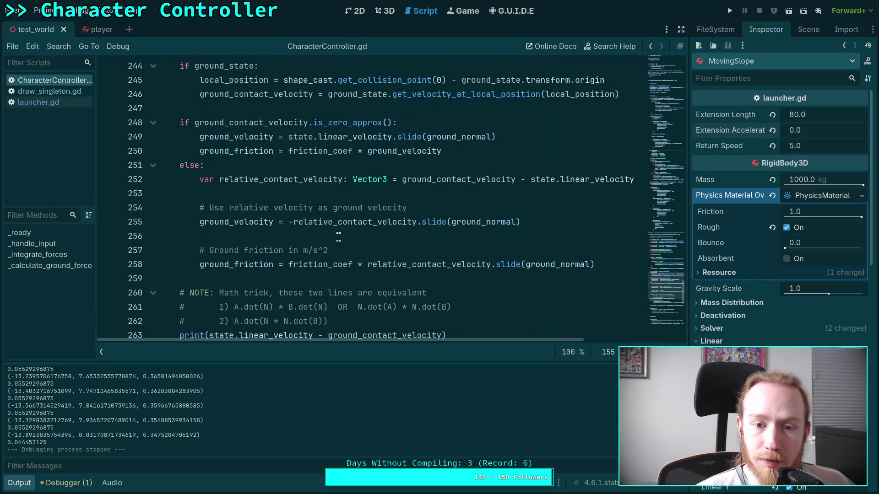
mouse_move(396, 258)
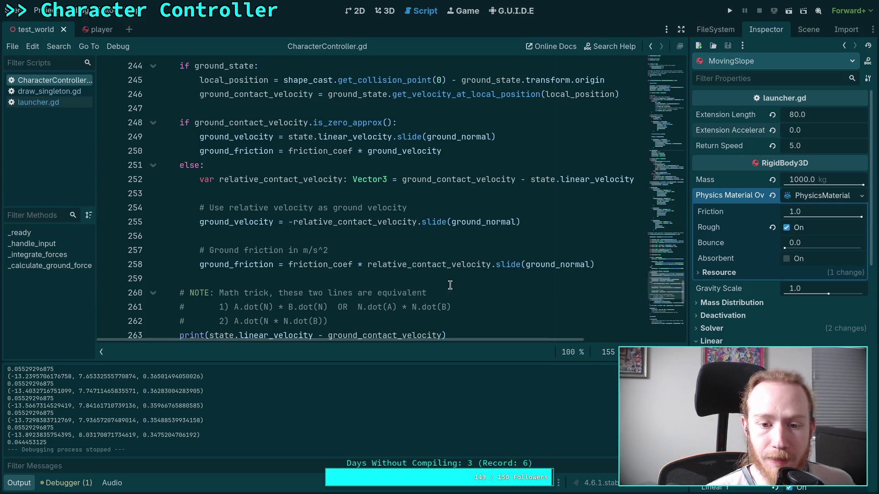
click(610, 265)
key(Return)
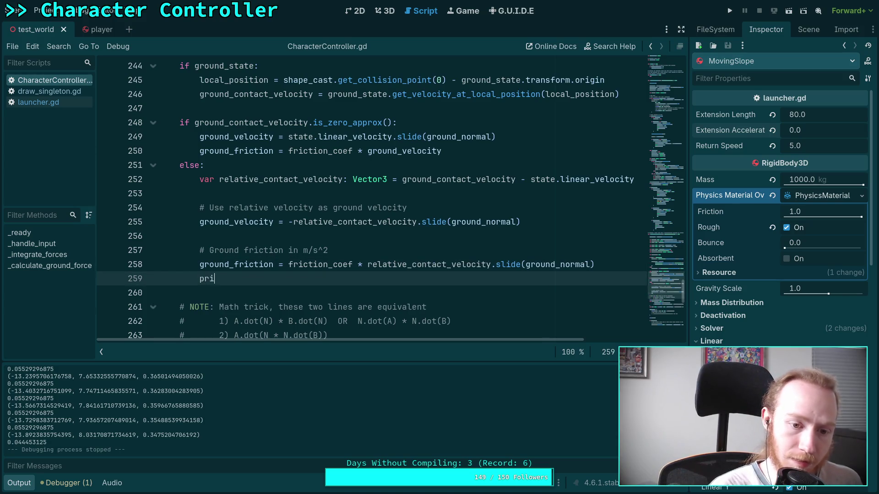
text(nt_fr)
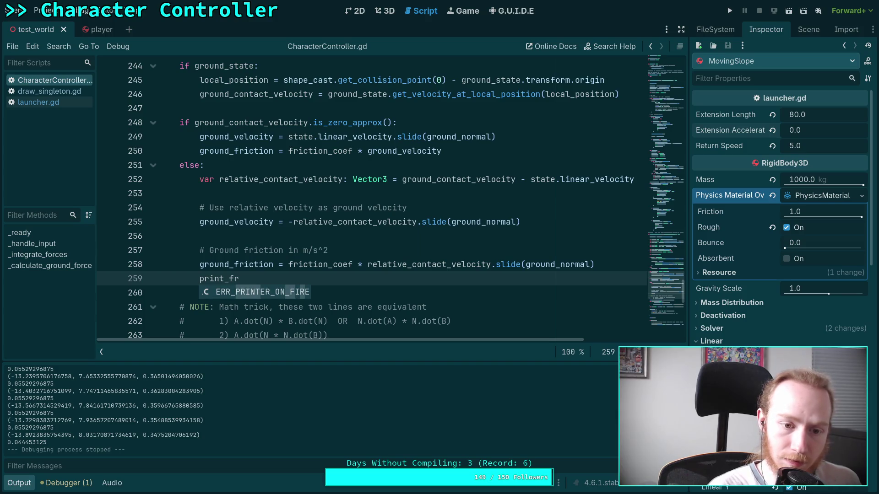
key(BackSpace)
key(BackSpace)
key(BackSpace)
text(())
text(gr)
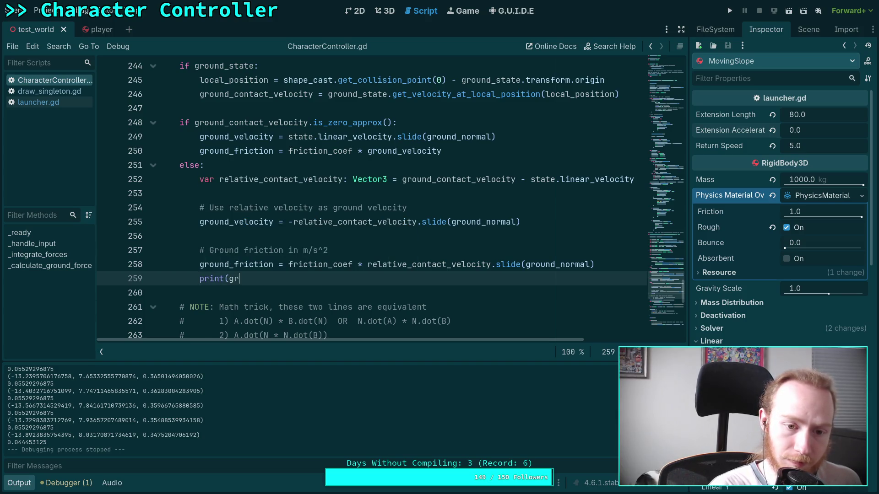
key(Return)
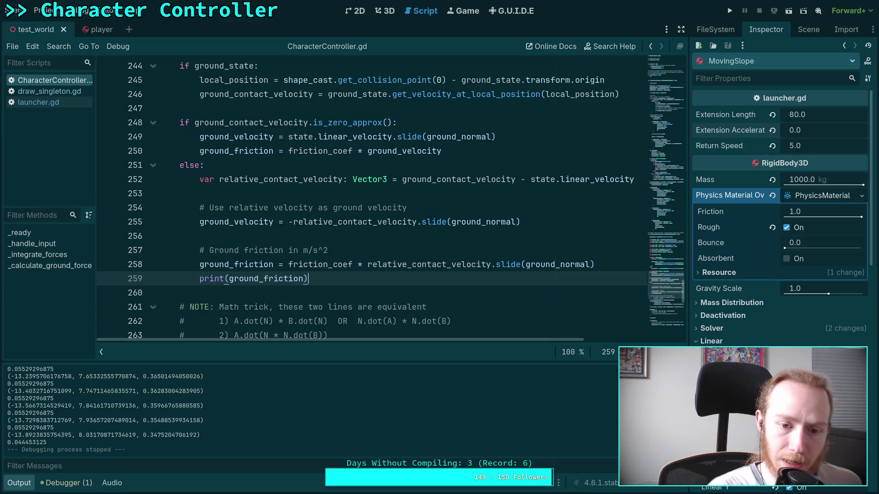
Step: Run the project to log the ground_friction values
scroll(589, 259, down, 5)
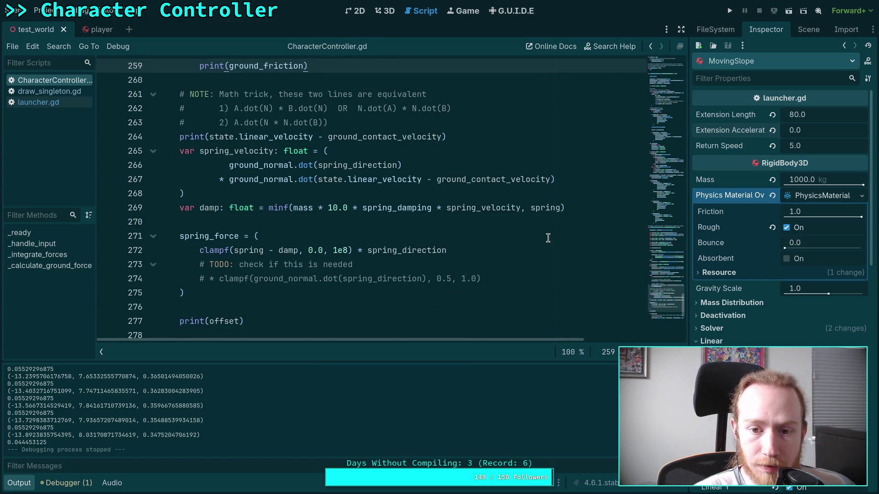
scroll(548, 238, down, 2)
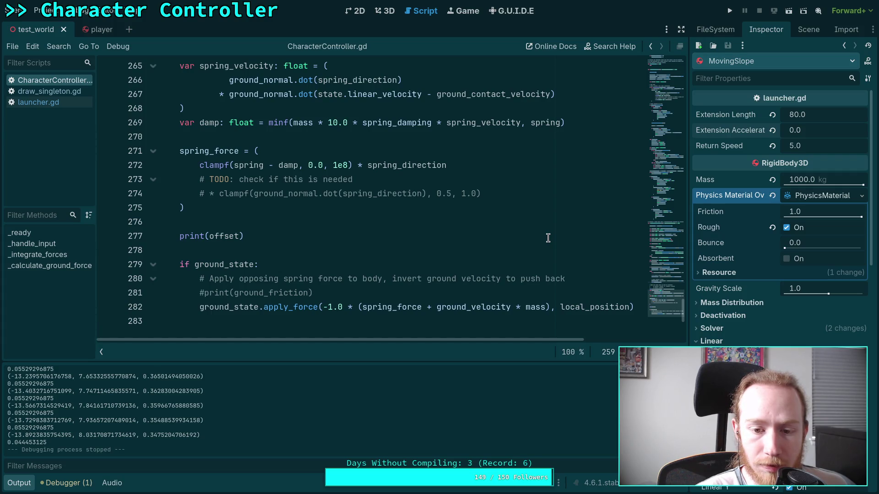
scroll(547, 238, up, 7)
click(730, 10)
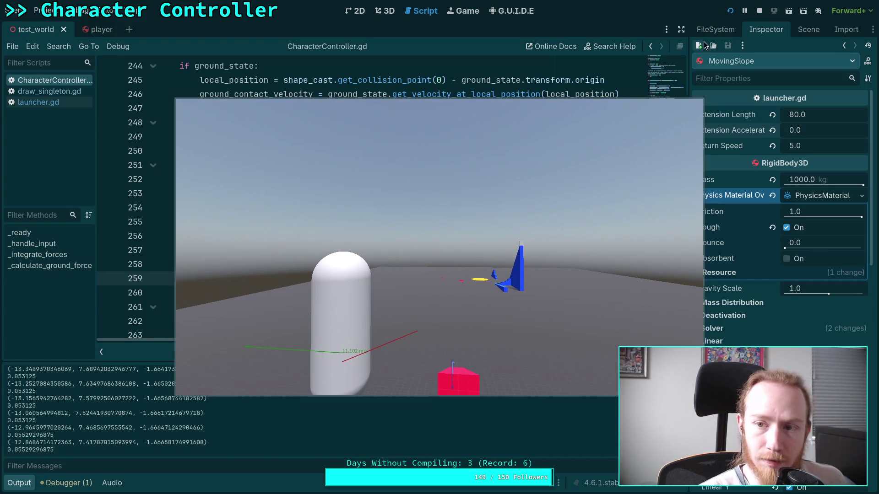
Step: Stop, relaunch and stop the game again, logging ground_friction values around 0.05
click(758, 12)
click(729, 10)
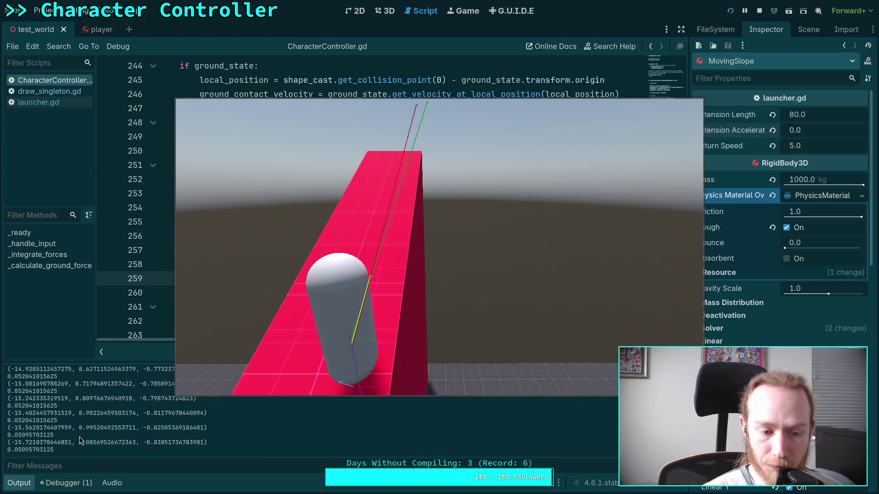
click(760, 10)
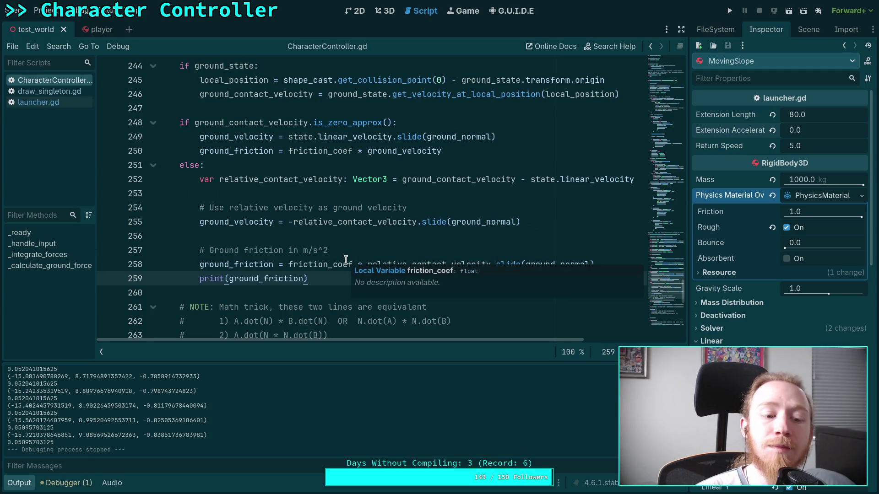
Step: Highlight the uses of relative_contact_velocity, ground_friction and ground_velocity in the friction code
click(229, 278)
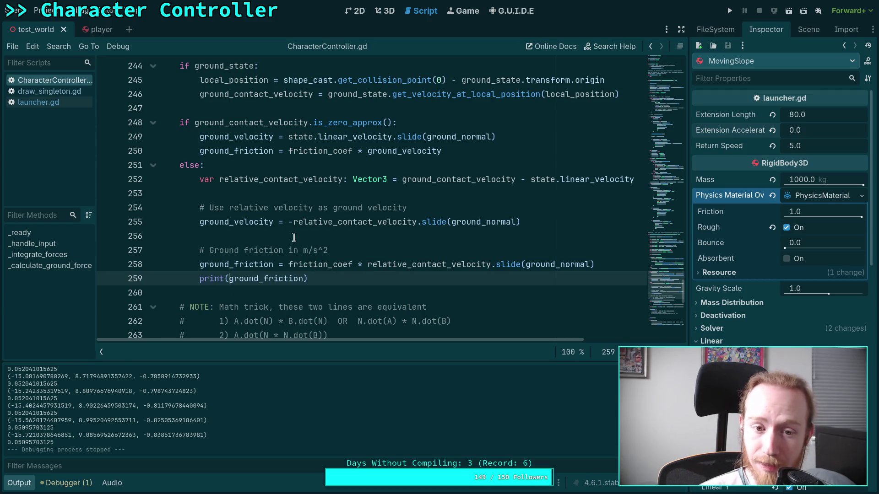
double_click(428, 260)
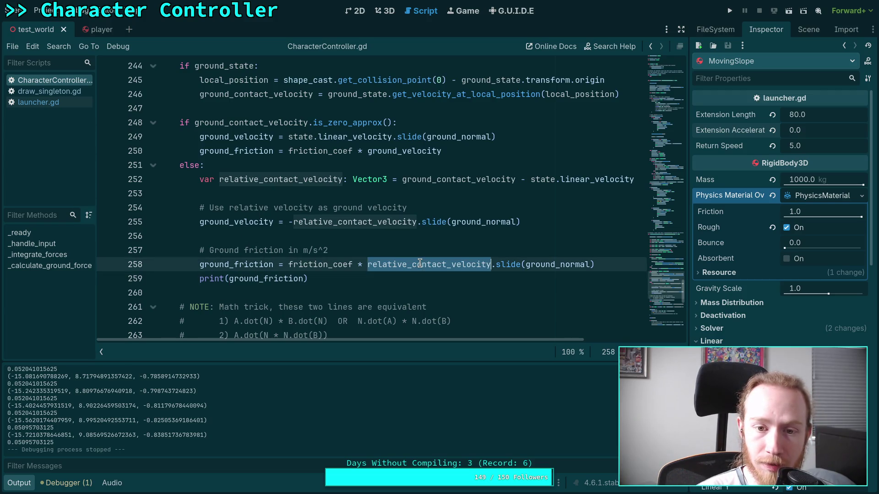
click(368, 261)
double_click(228, 265)
scroll(316, 264, down, 4)
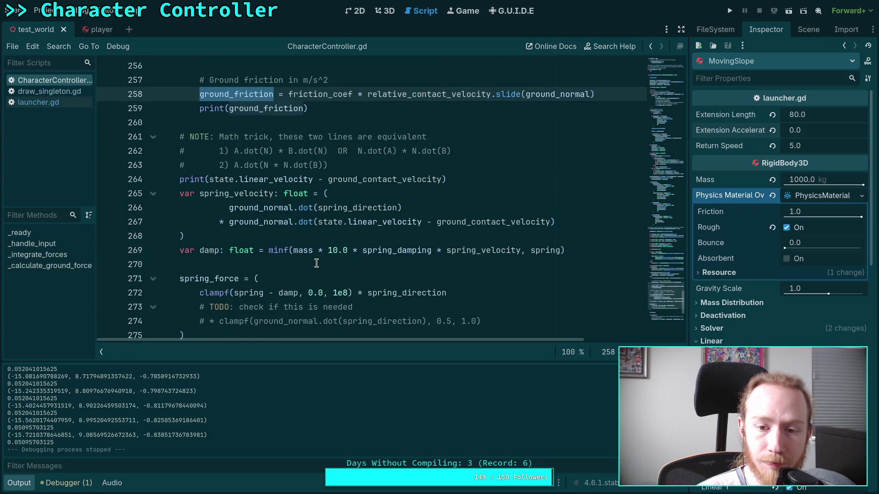
scroll(308, 260, down, 1)
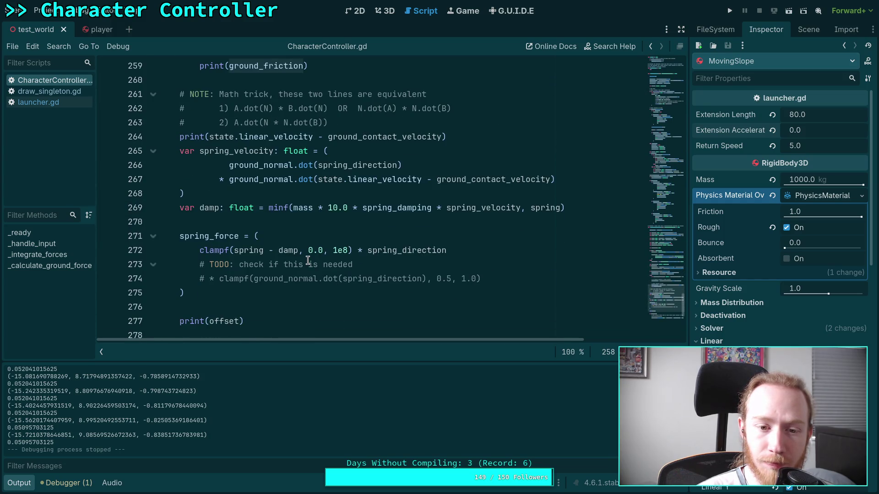
scroll(308, 261, up, 4)
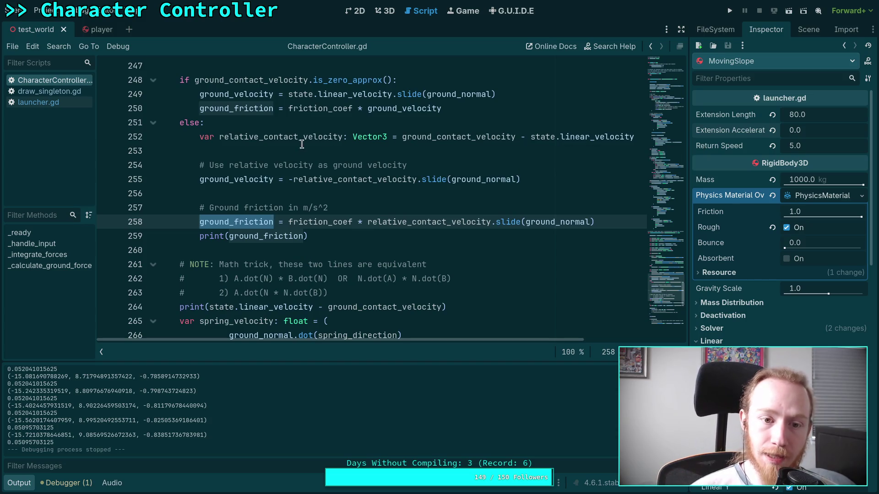
click(225, 179)
scroll(384, 215, down, 4)
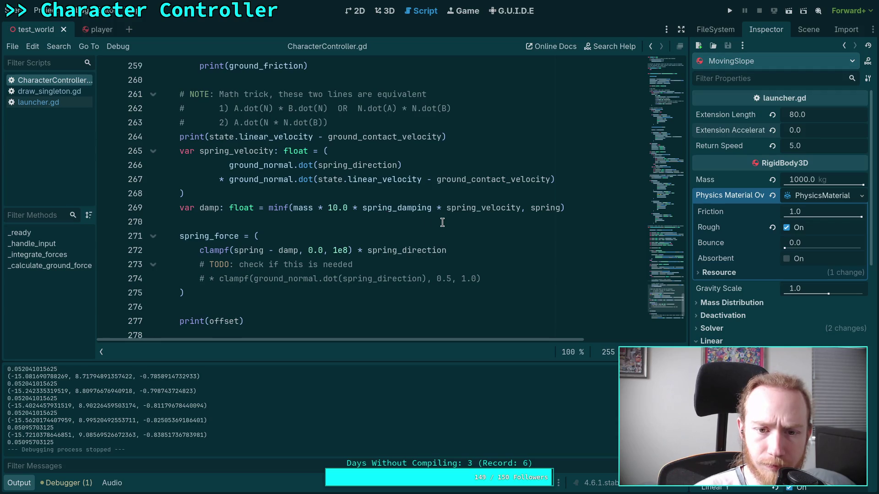
scroll(442, 222, down, 3)
scroll(442, 222, up, 9)
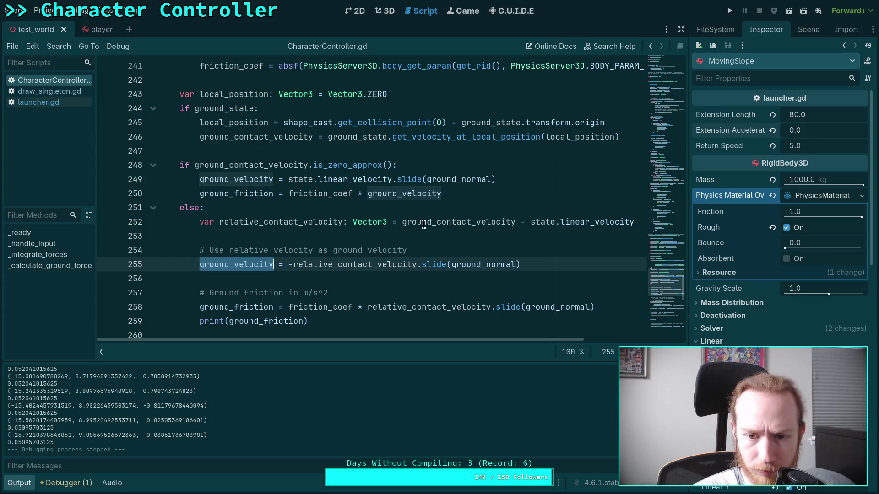
Step: Experiment with removing the ground_contact_velocity term on line 252, then revert it
drag(402, 222, 530, 222)
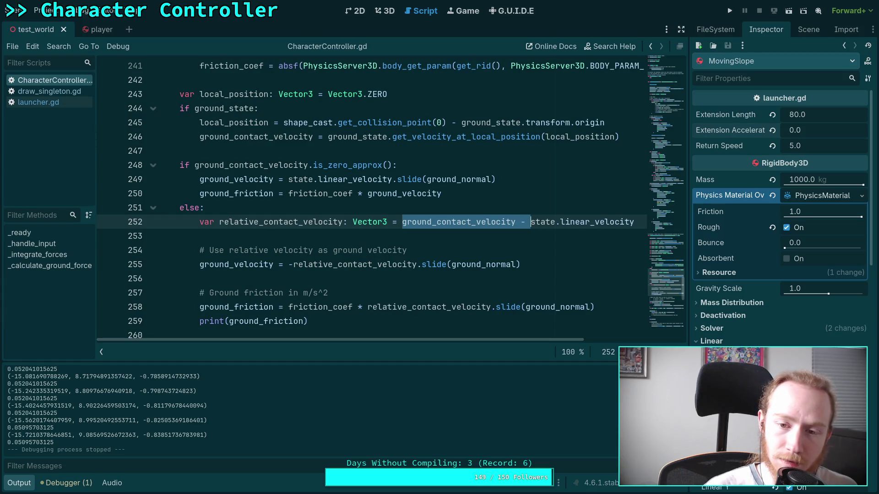
key(BackSpace)
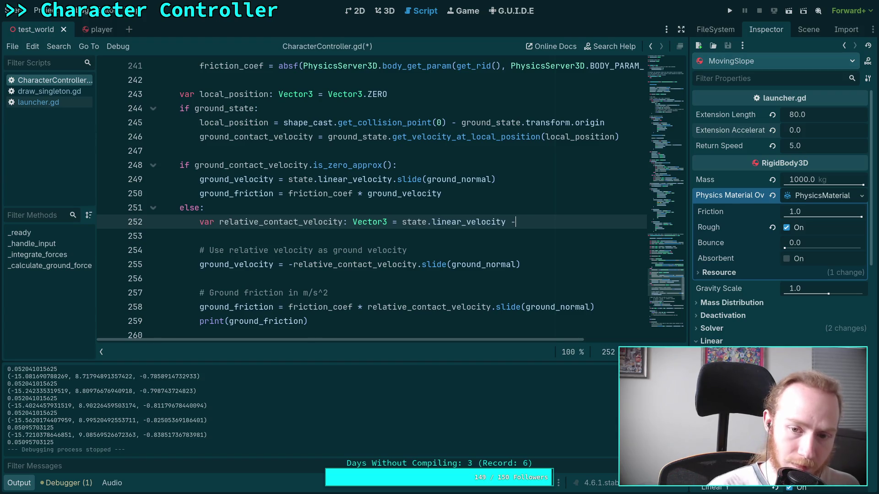
scroll(371, 197, down, 4)
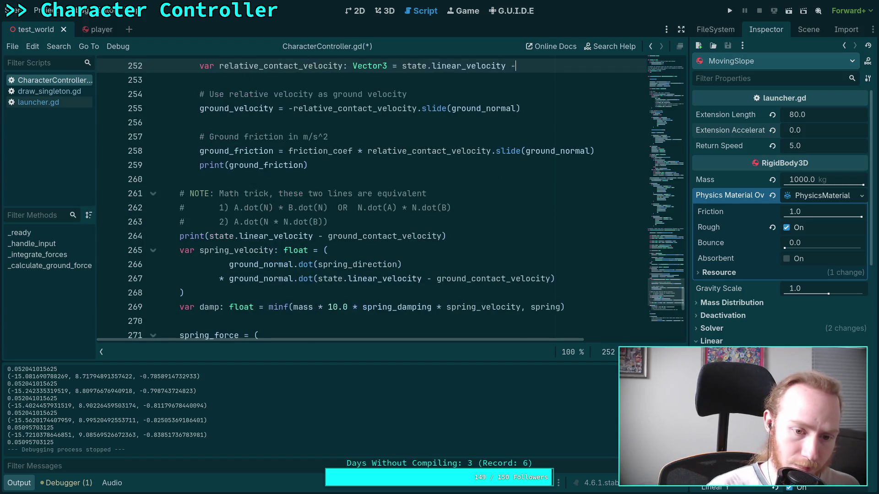
key(ctrl+z)
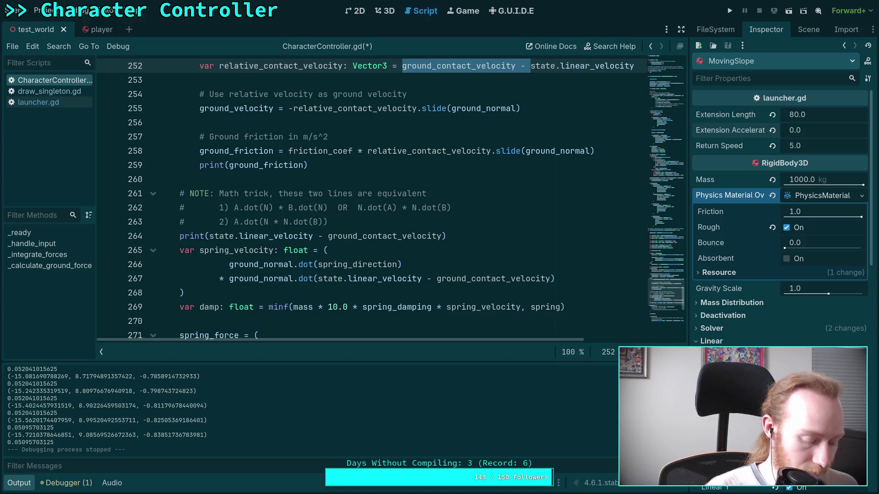
key(ctrl+shift+z)
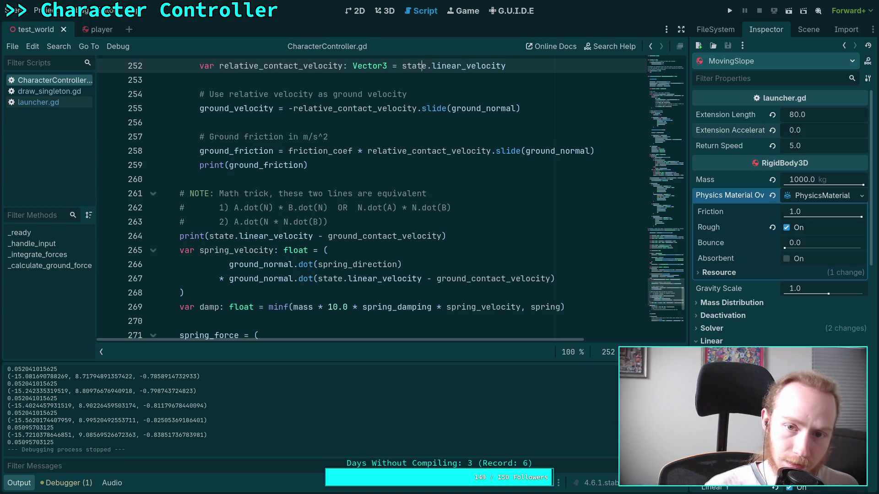
click(491, 66)
text(ground_contact_velocity -)
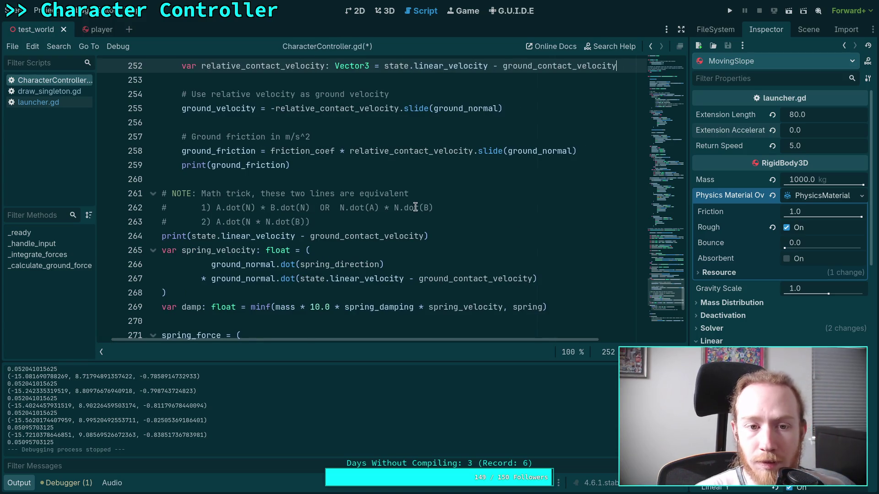
scroll(425, 213, up, 2)
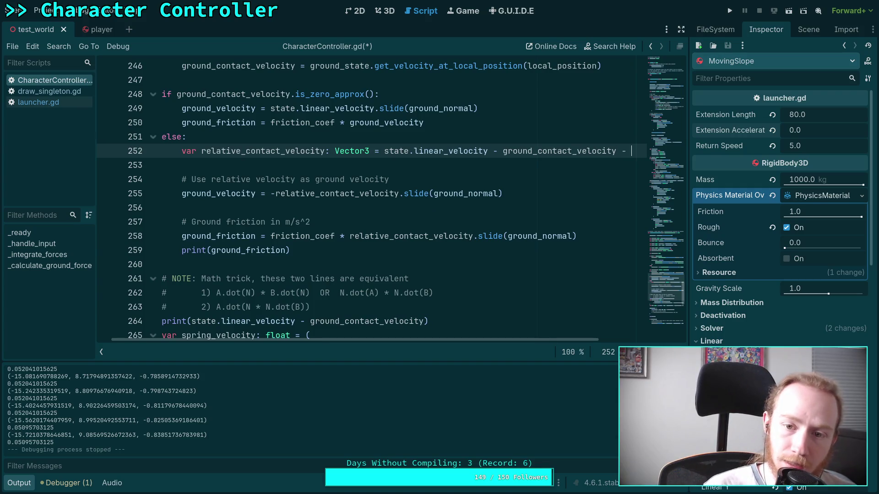
key(ctrl+z)
key(ctrl+z)
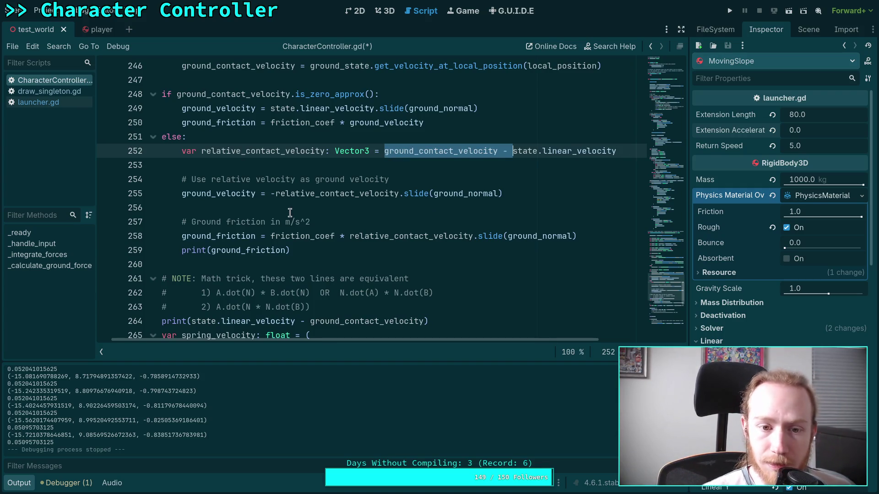
key(ctrl+s)
Step: Negate relative_contact_velocity in the line 258 friction calculation and save
click(348, 237)
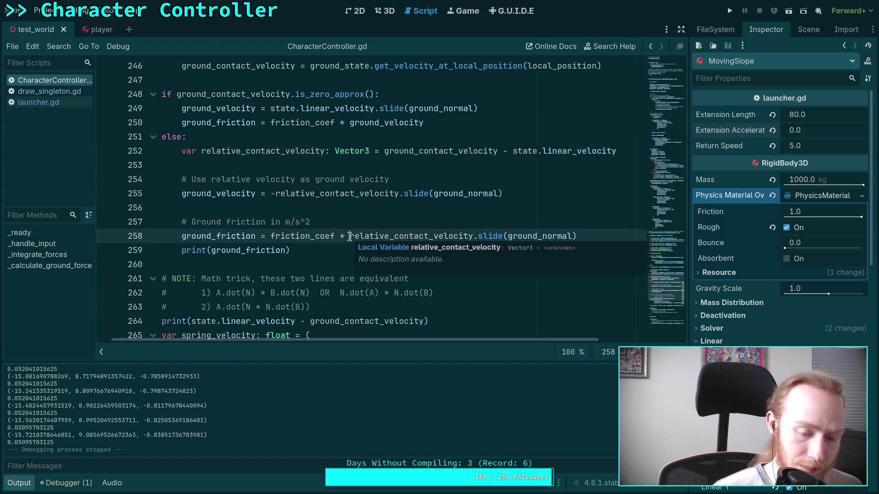
text(-)
key(ctrl+s)
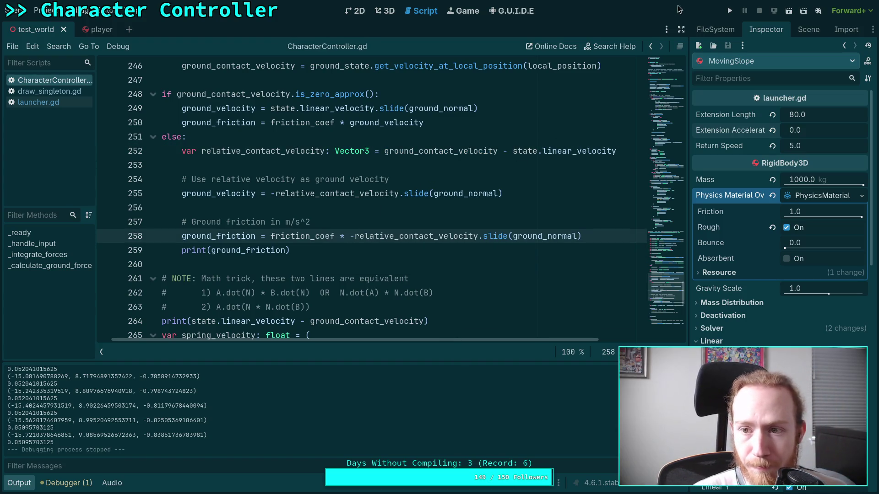
Step: Test-run the negation, then remove the '-' before relative_contact_velocity and save
click(730, 10)
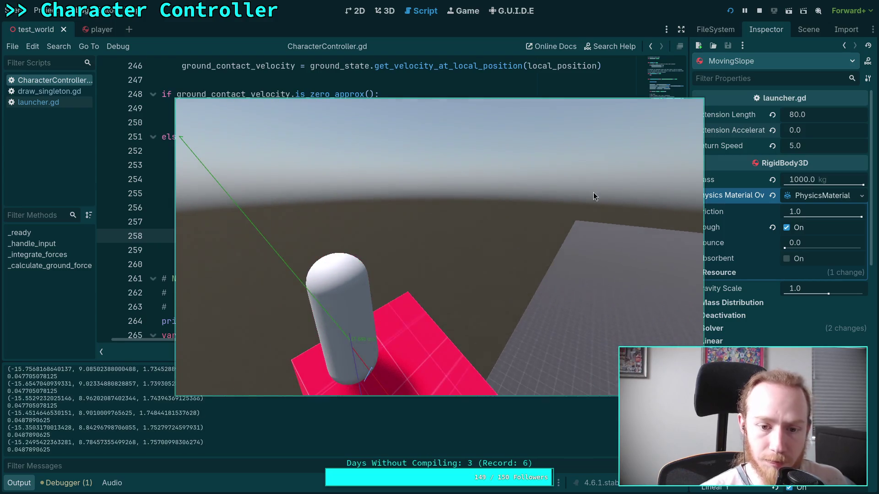
key(Escape)
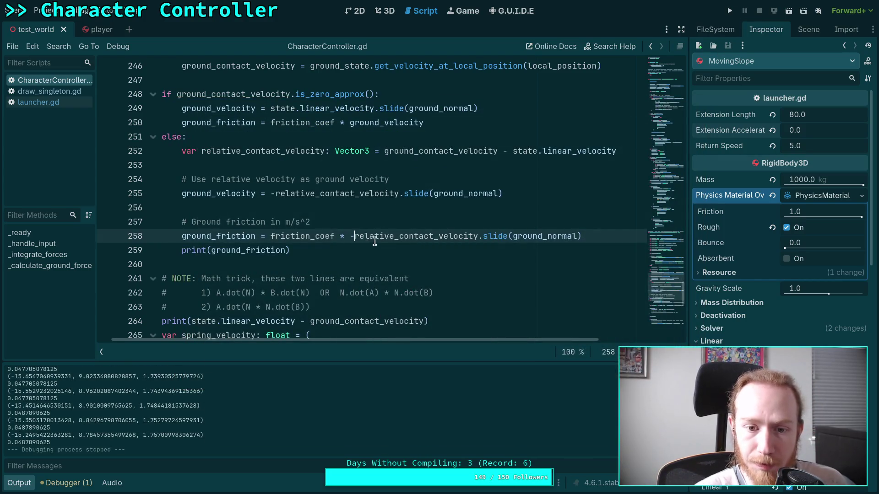
key(BackSpace)
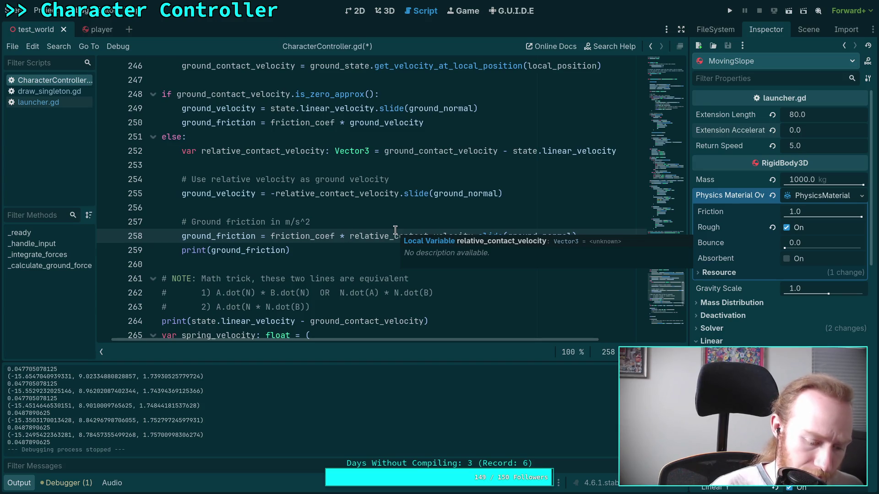
key(ctrl+s)
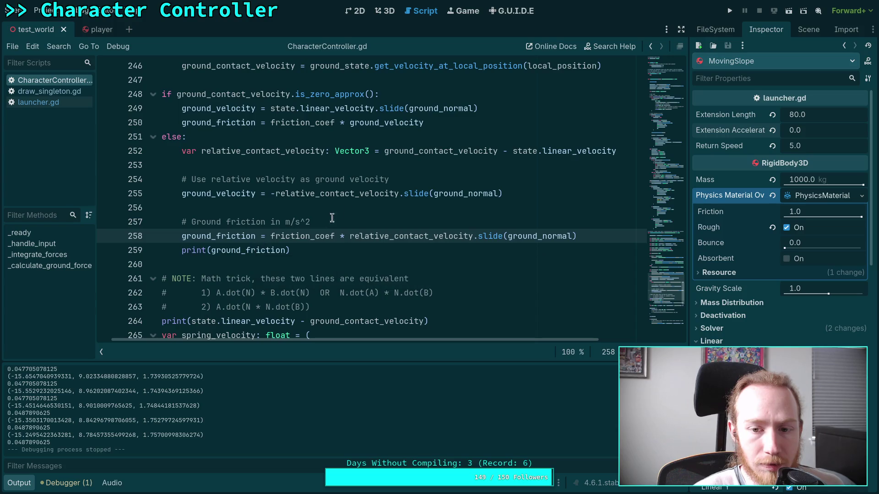
Step: Add print(friction_coef) on a new line 259 using autocomplete
double_click(308, 236)
click(637, 235)
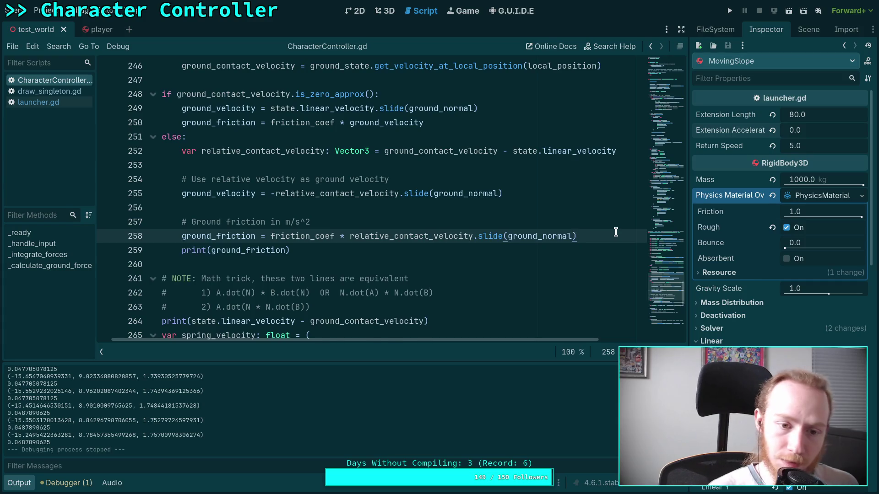
key(Return)
text(prli)
key(BackSpace)
key(BackSpace)
text(i)
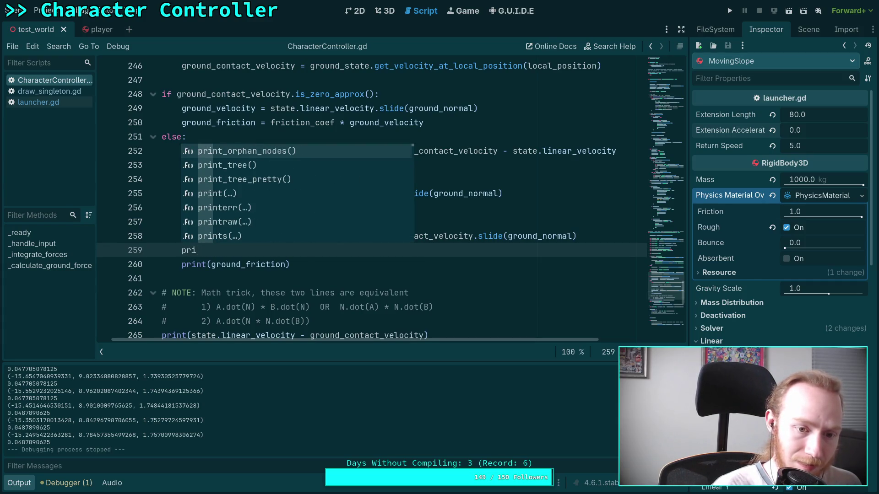
key(BackSpace)
text(int)
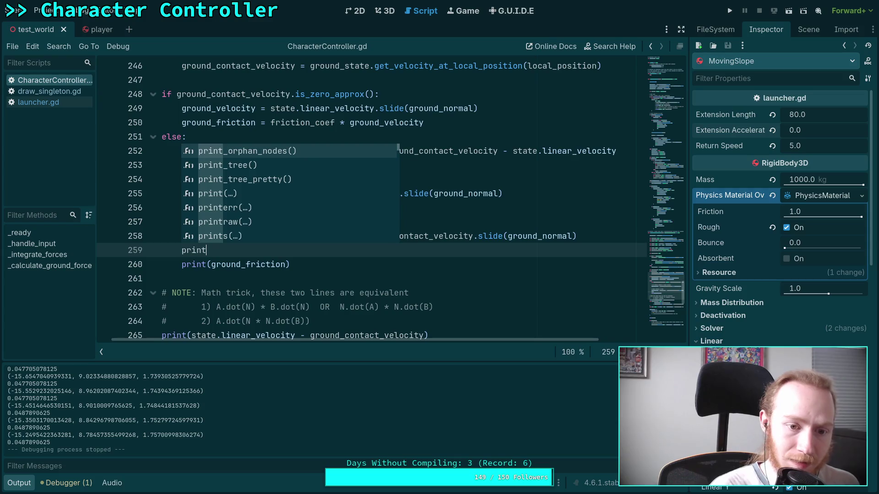
text((fr)
key(Down)
key(Down)
key(Return)
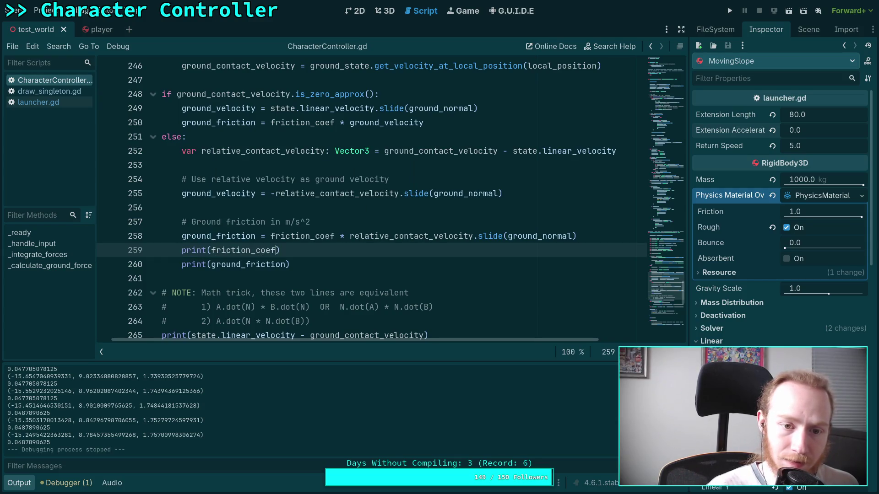
Step: Run, restart and stop the game, logging friction_coef values near 0.055
click(730, 11)
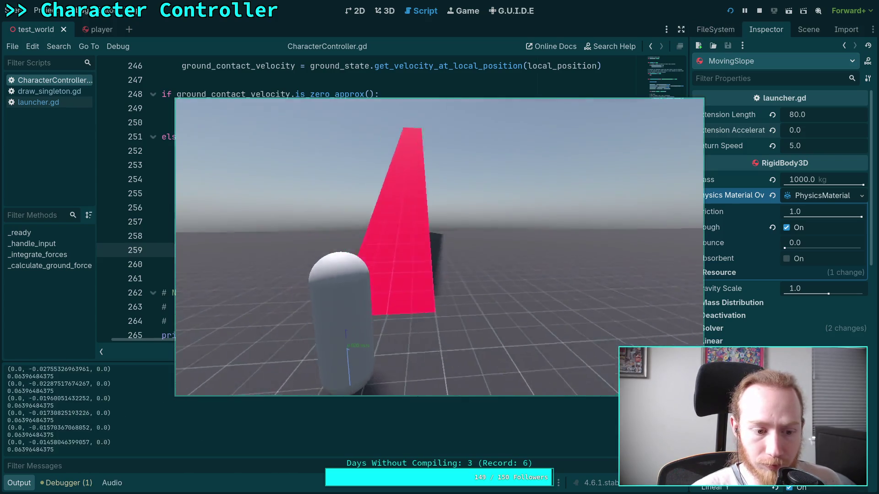
click(762, 9)
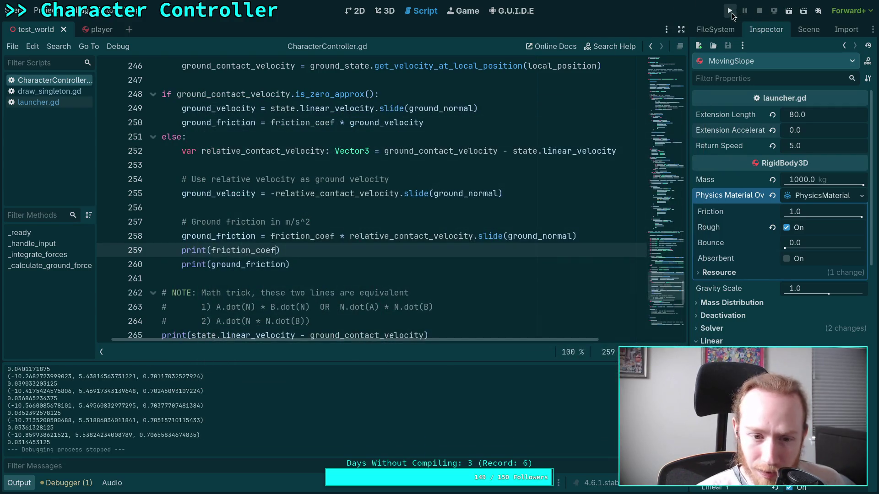
click(732, 12)
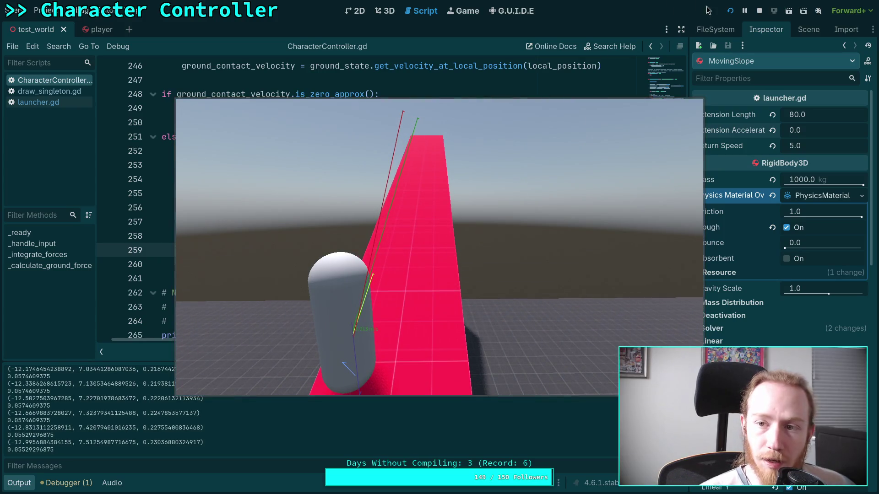
click(760, 11)
Step: Select the whole print statement on line 265 of the script
click(459, 232)
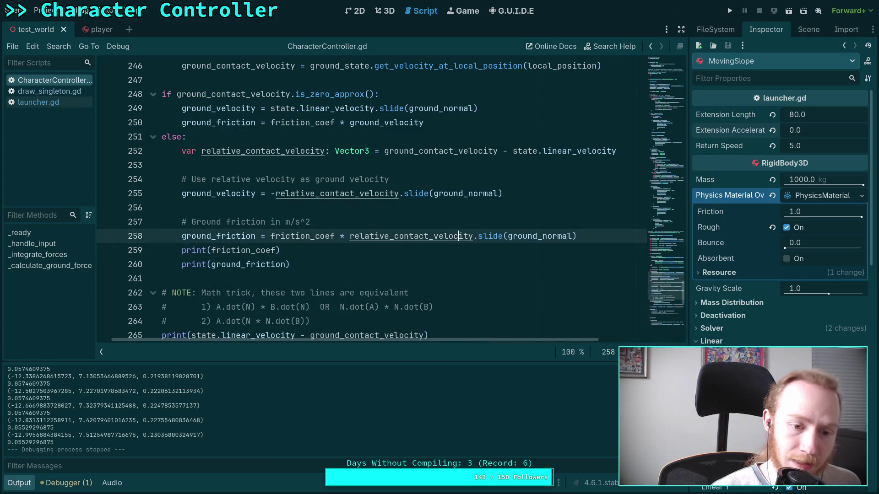
scroll(365, 243, down, 3)
scroll(370, 248, up, 1)
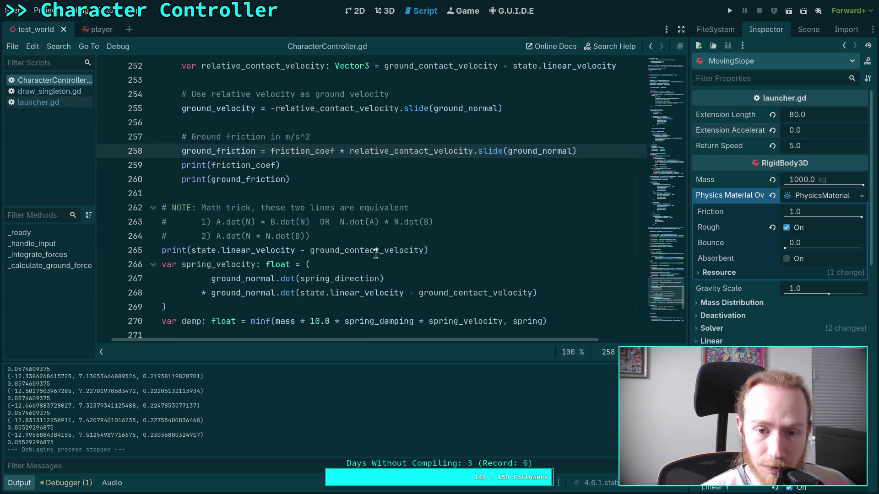
triple_click(457, 253)
scroll(328, 251, up, 3)
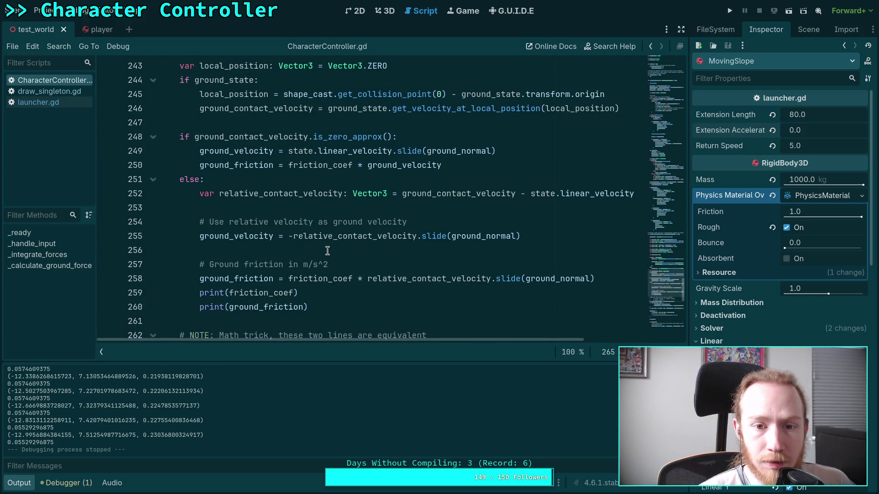
Step: Negate ground_velocity in the zero-contact friction line 250
scroll(328, 251, down, 1)
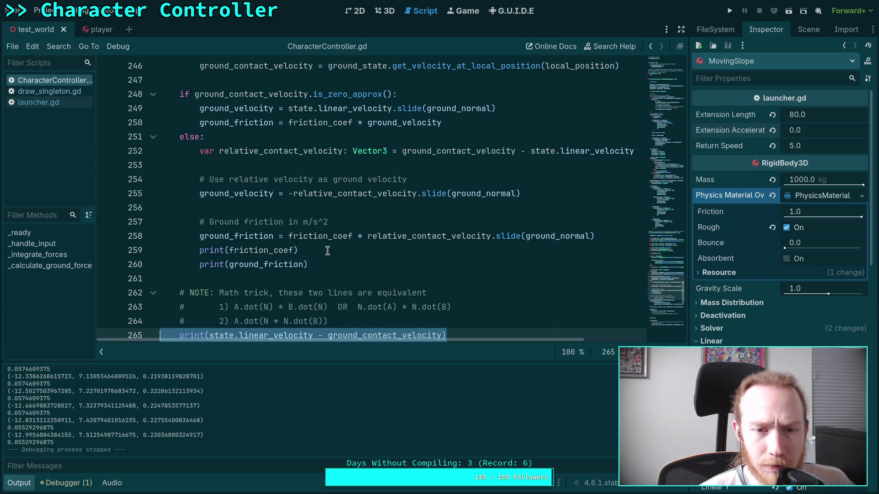
scroll(328, 251, down, 2)
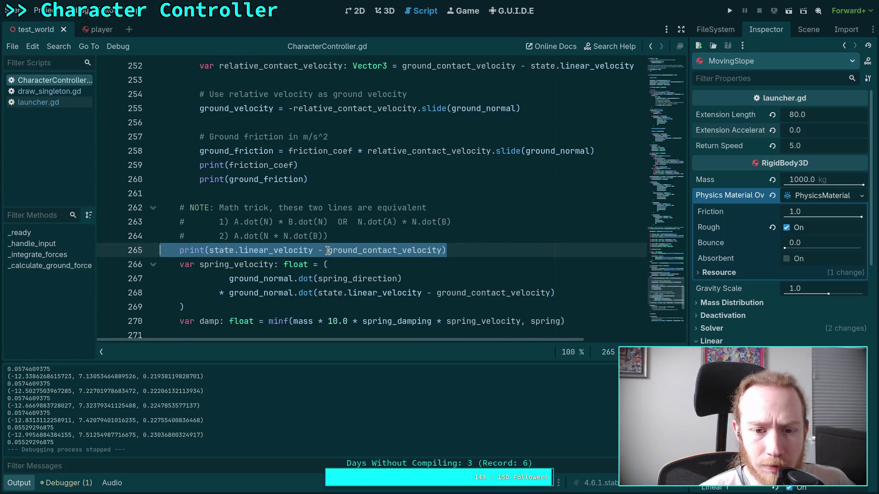
scroll(328, 251, up, 3)
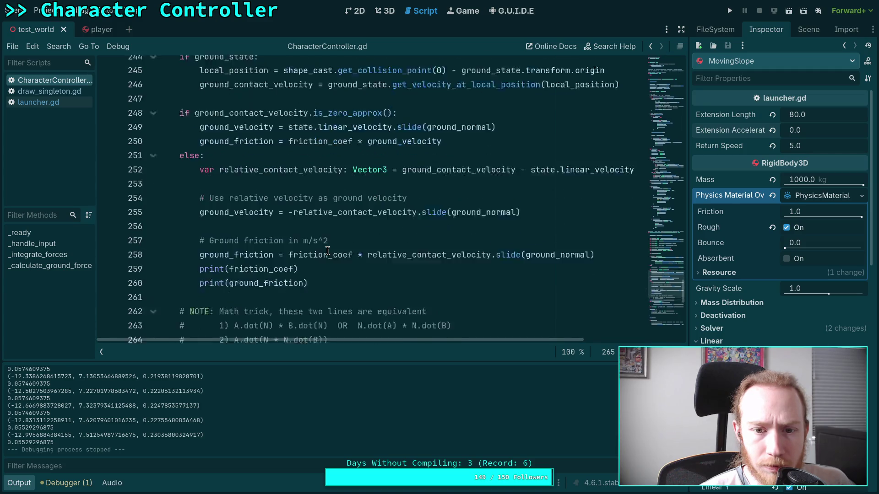
scroll(328, 251, down, 2)
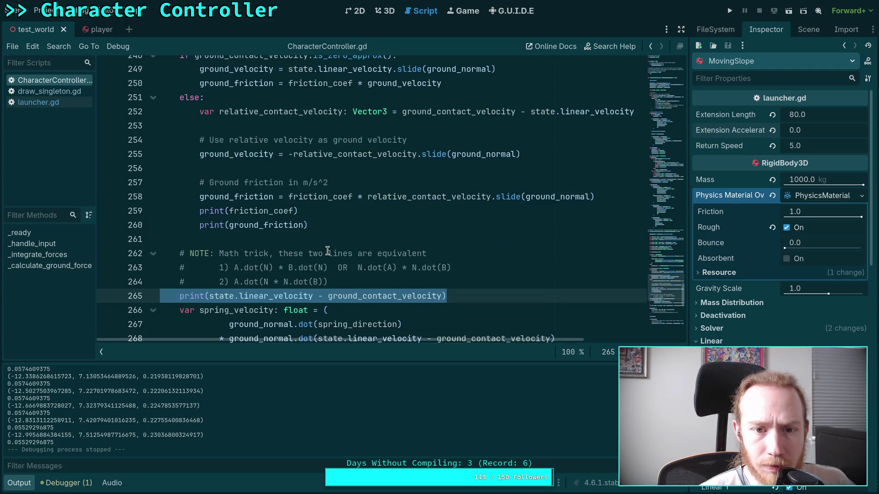
click(366, 79)
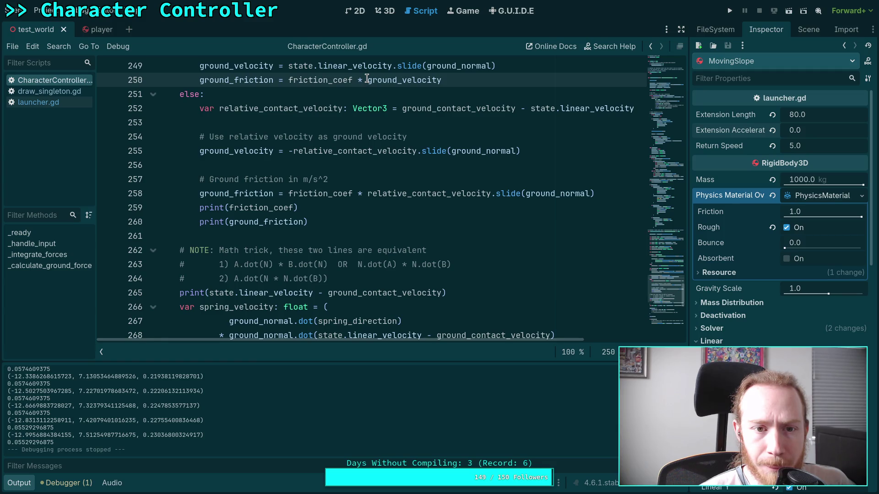
text(-)
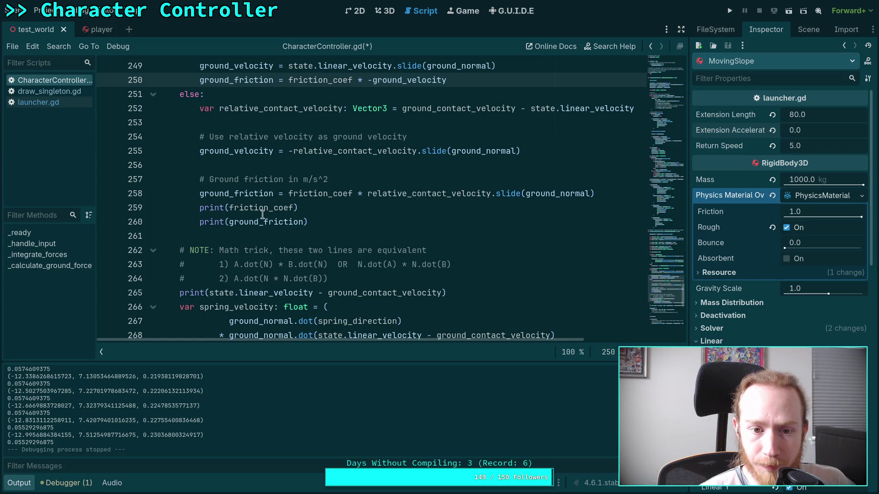
Step: Delete the two debug print lines and the velocity difference print, then save
drag(334, 221, 165, 209)
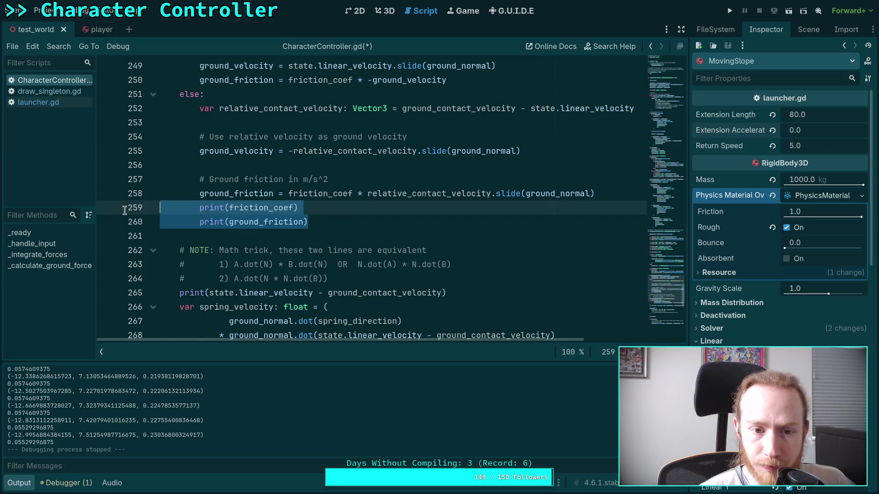
key(BackSpace)
key(BackSpace)
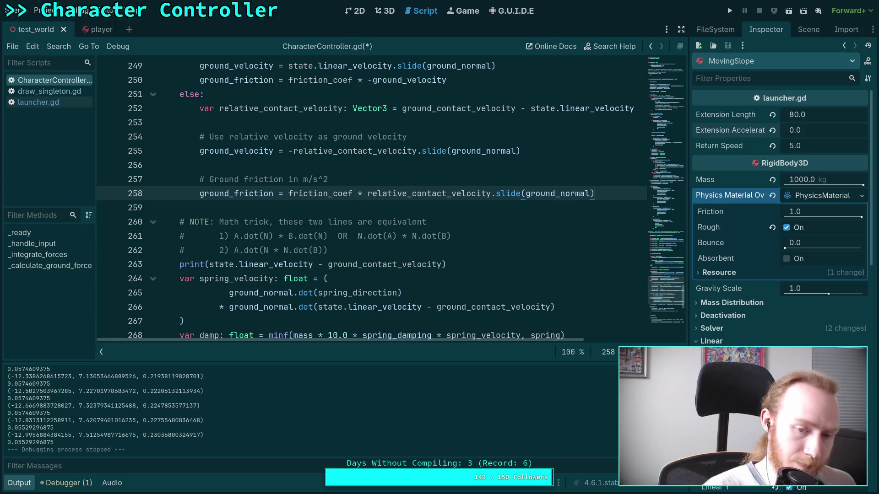
key(ctrl+s)
scroll(381, 217, up, 1)
scroll(381, 217, down, 2)
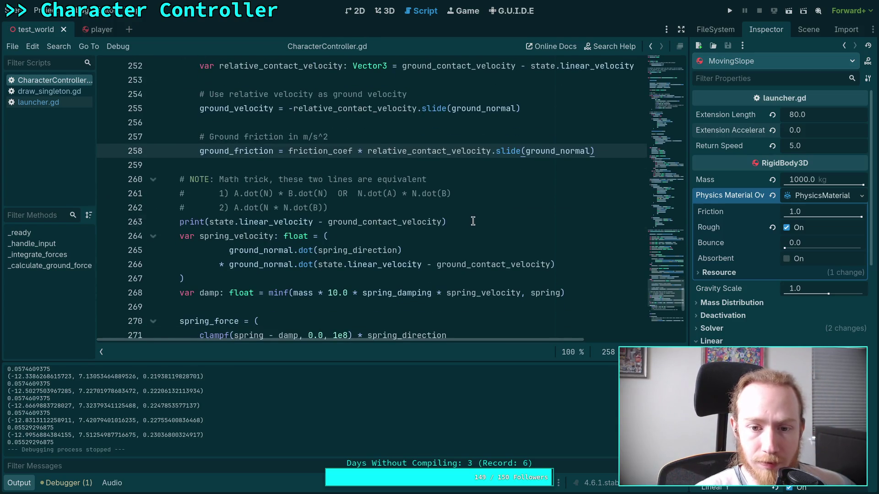
drag(473, 222, 93, 215)
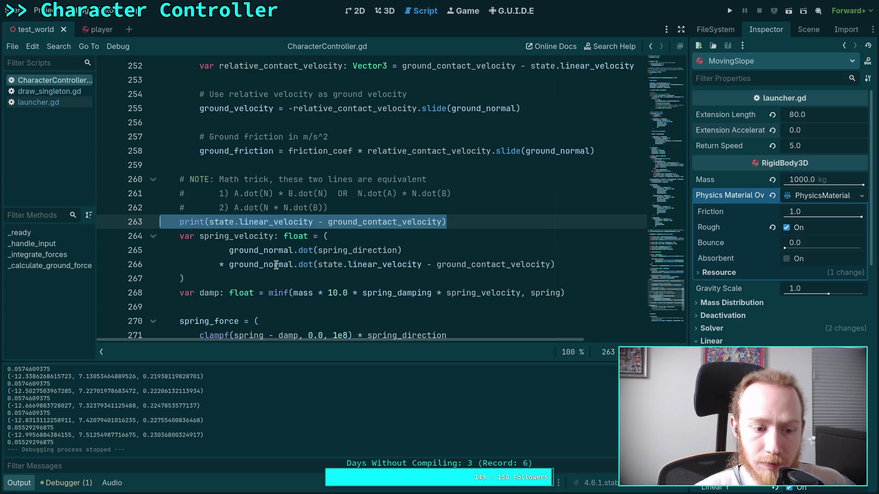
key(BackSpace)
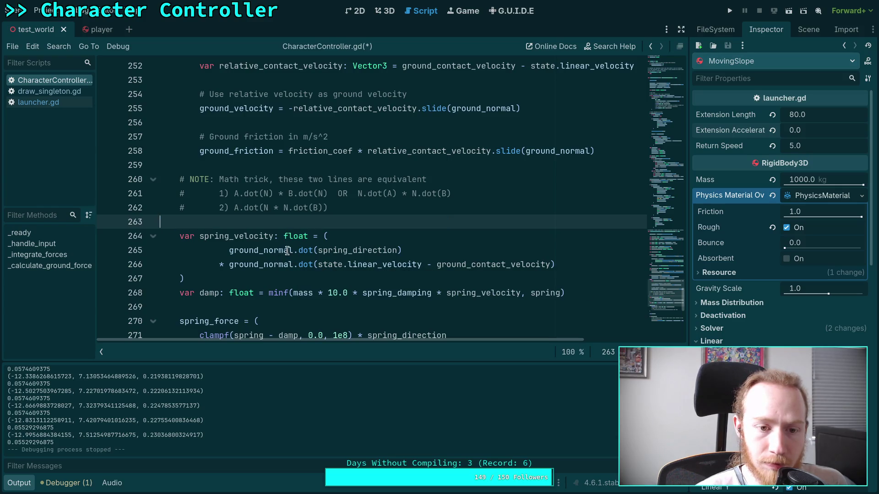
key(BackSpace)
key(Up)
key(Up)
key(Up)
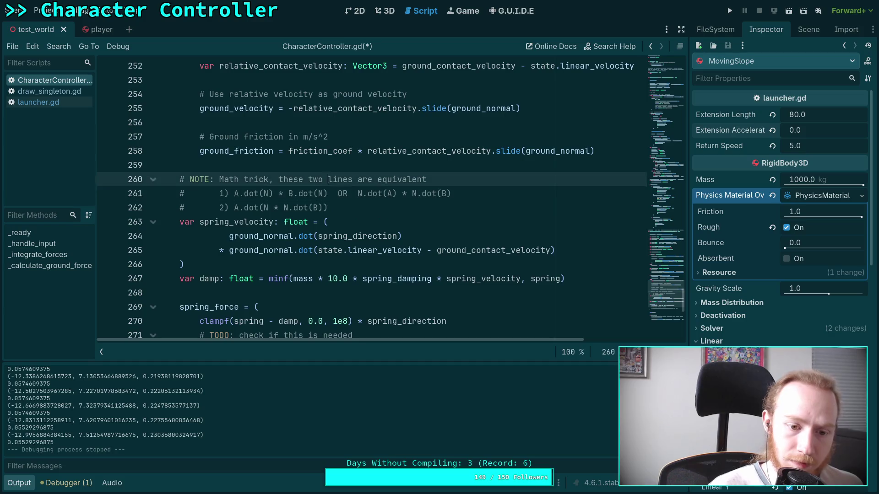
scroll(269, 237, down, 4)
Step: Add print(ground_friction) after the friction calculation, save, and start a test run
click(259, 208)
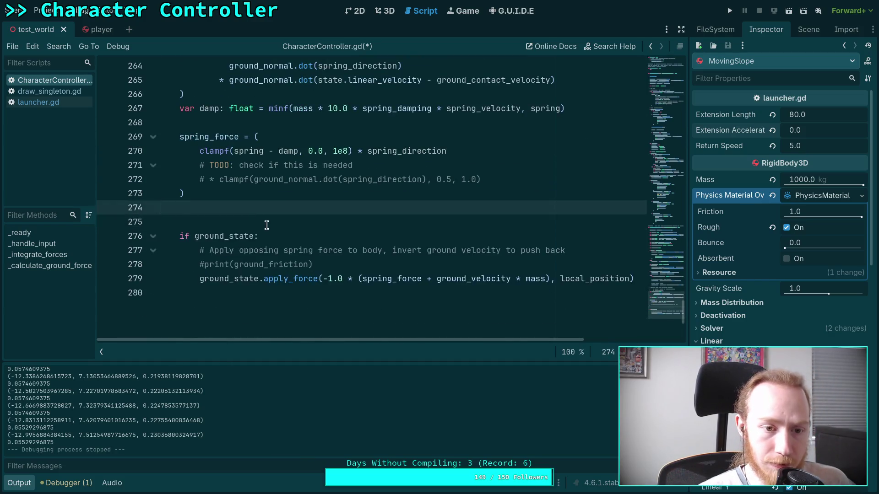
scroll(259, 208, up, 4)
click(259, 165)
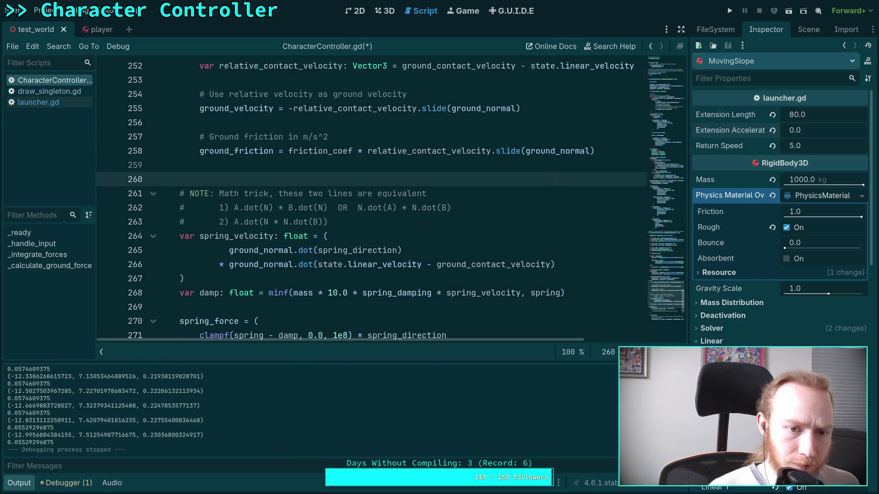
key(Return)
key(Up)
key(Return)
text(print()
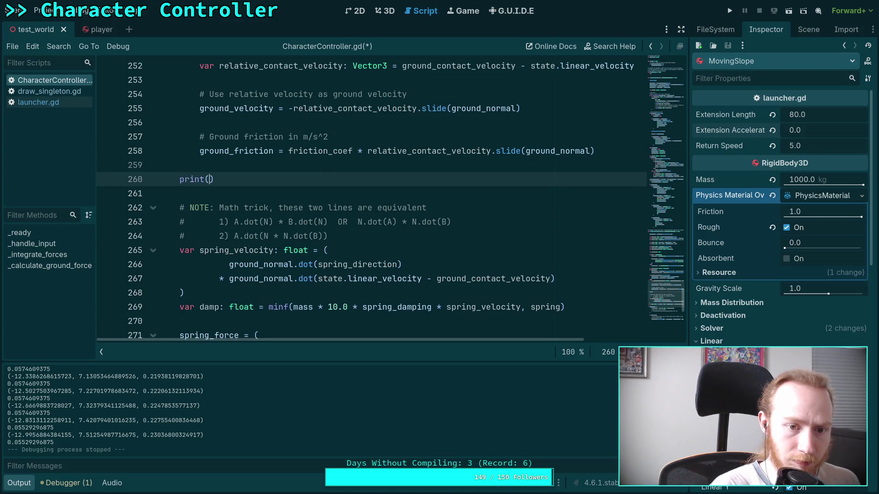
text(gr)
key(Down)
key(Down)
key(Return)
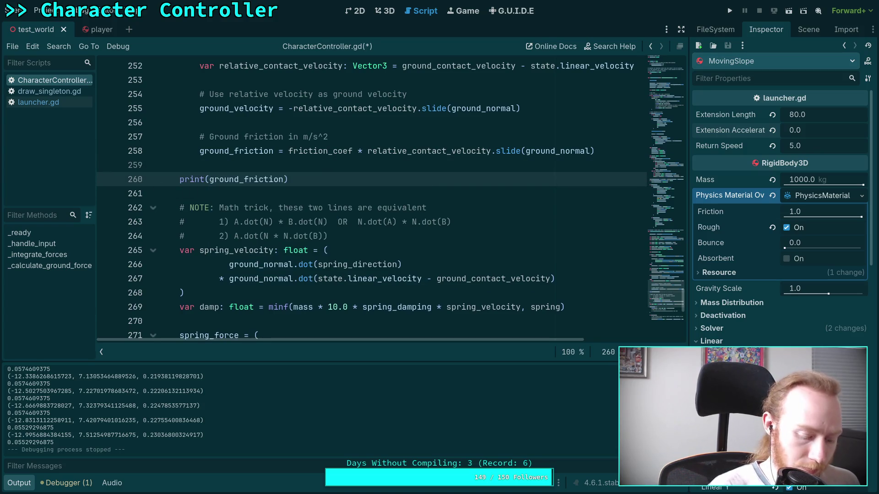
key(ctrl+s)
scroll(370, 197, up, 3)
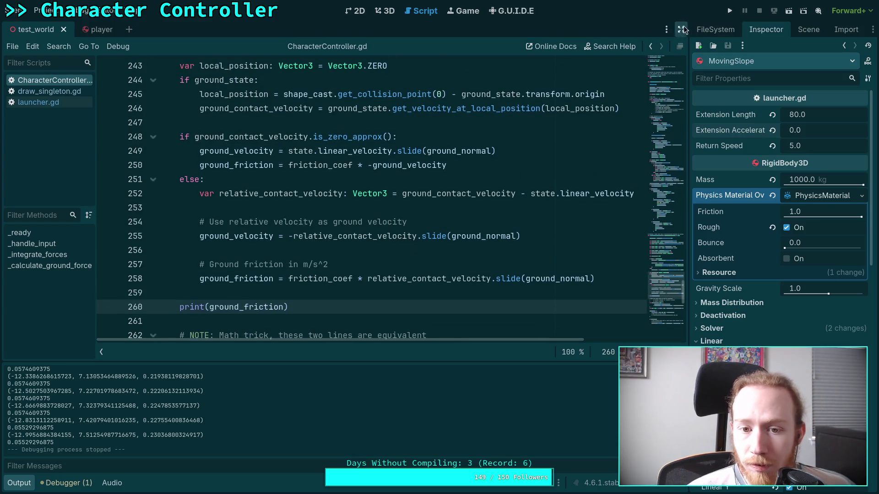
click(730, 10)
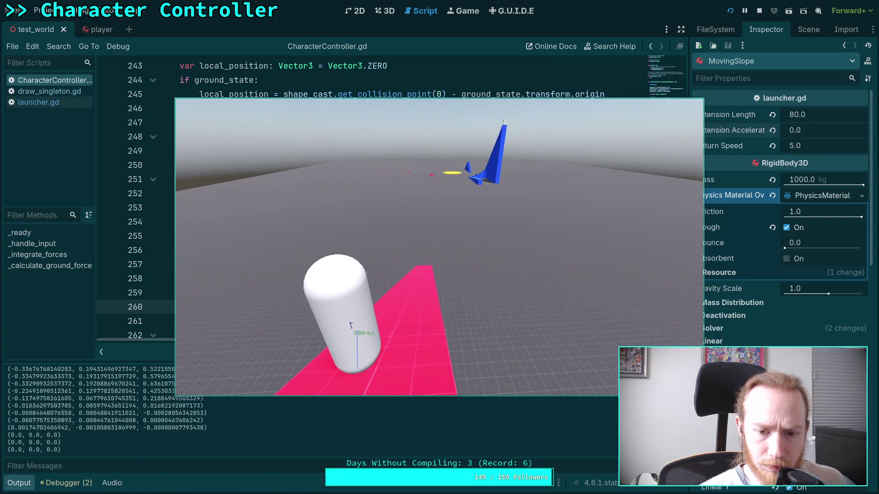
Step: Stop the slope test run, with the log showing zero-vector friction values
click(759, 10)
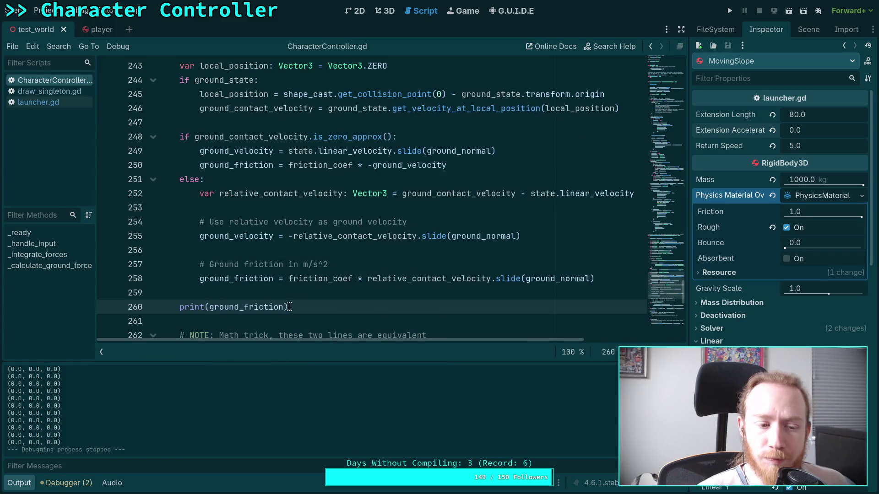
Step: Delete the print(ground_friction) line and set Extension Acceleration to 5.0, saving the scene
shift+click(309, 295)
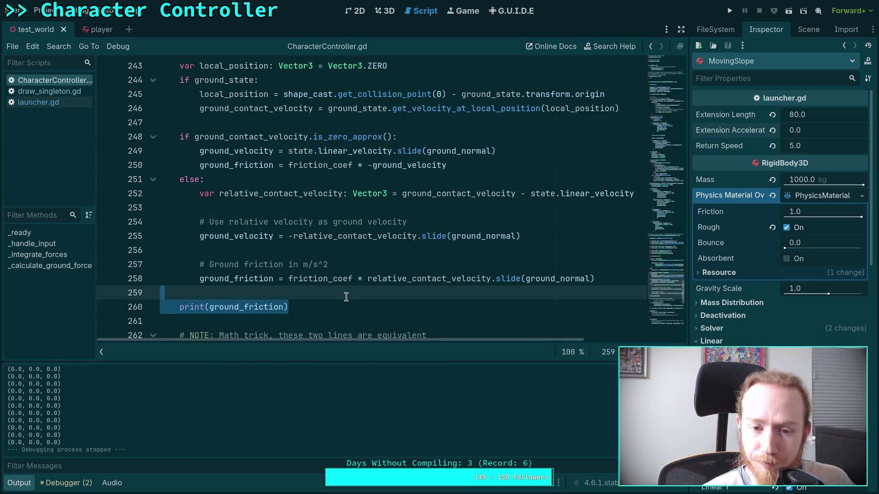
key(BackSpace)
key(BackSpace)
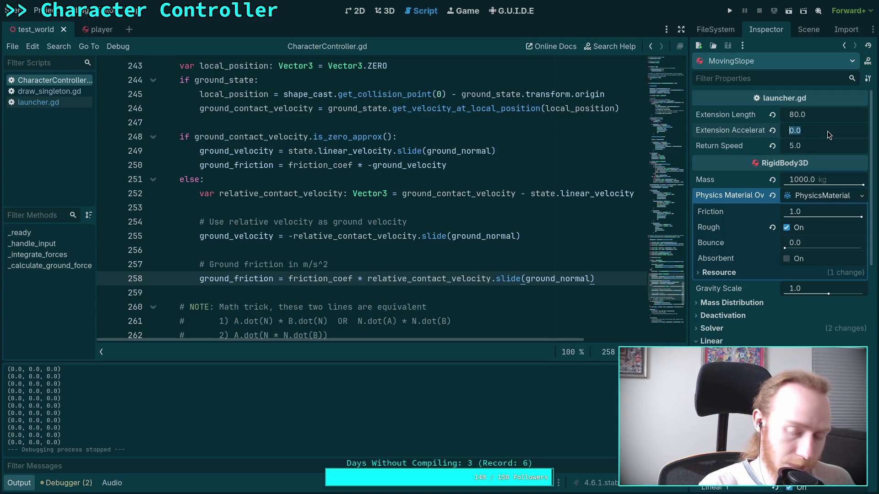
text(5)
key(Return)
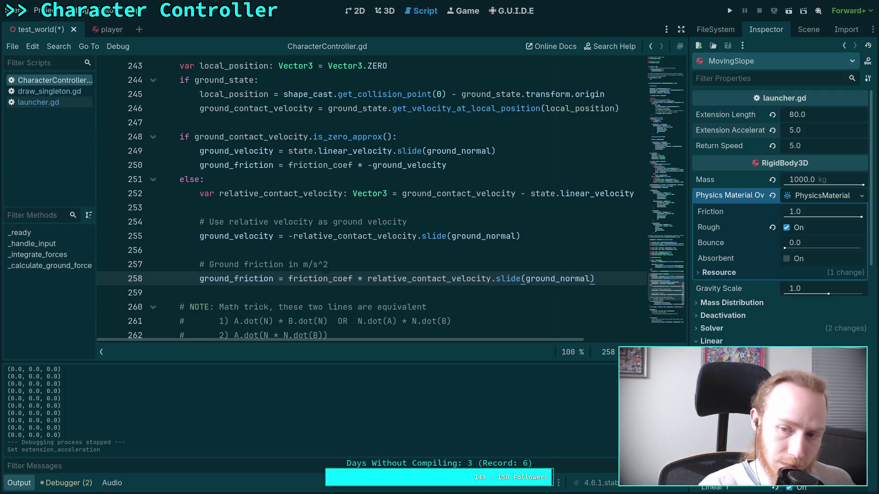
key(ctrl+s)
Step: Raise Extension Acceleration to 10.0, save the scene, and start a test run with F5
text(10)
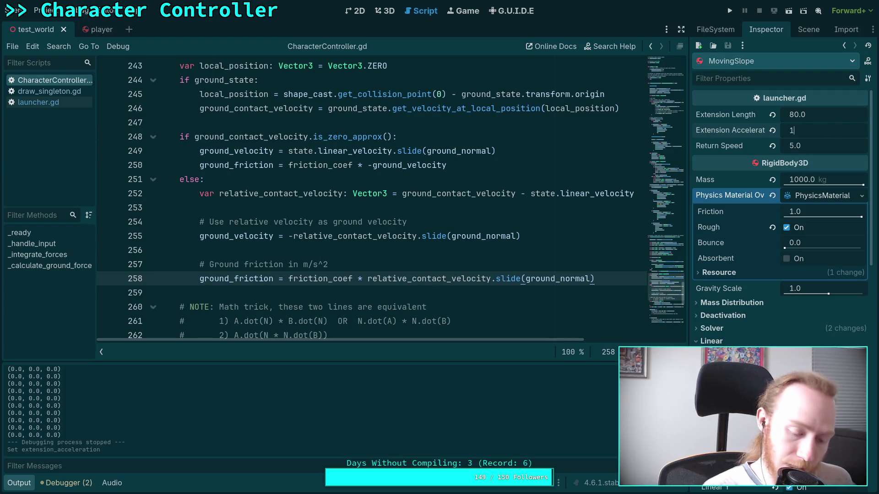
key(Return)
key(ctrl+s)
key(F5)
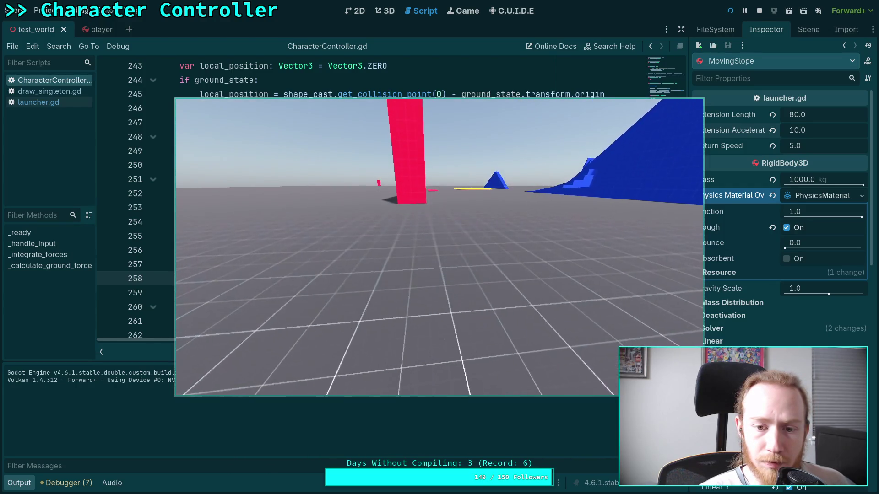
Step: Stop the running slope test after checking the faster-extending slope
click(759, 10)
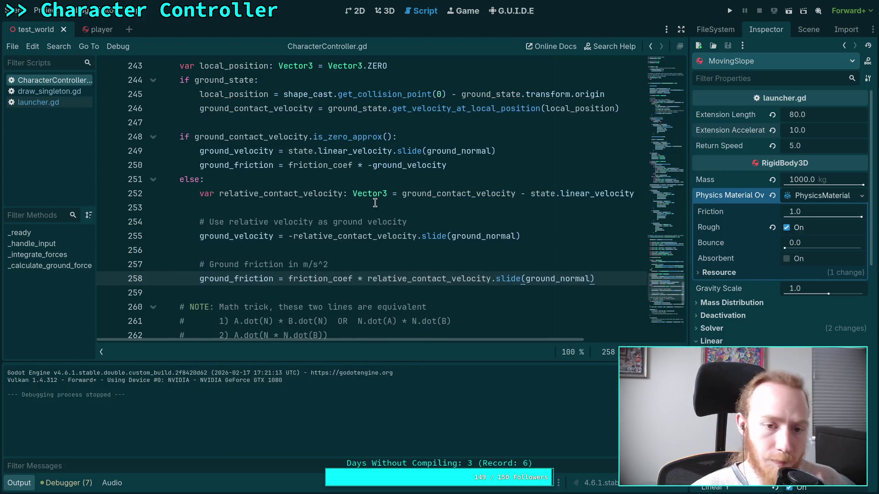
scroll(371, 247, down, 4)
scroll(371, 247, down, 2)
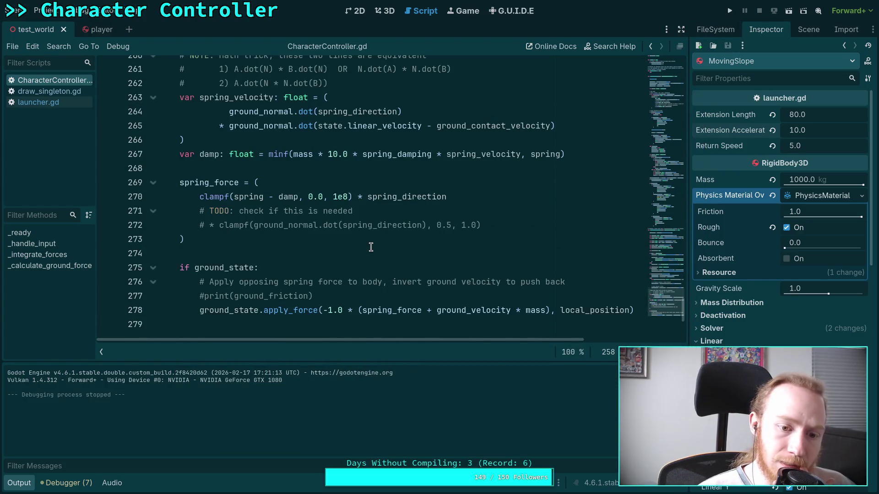
click(28, 483)
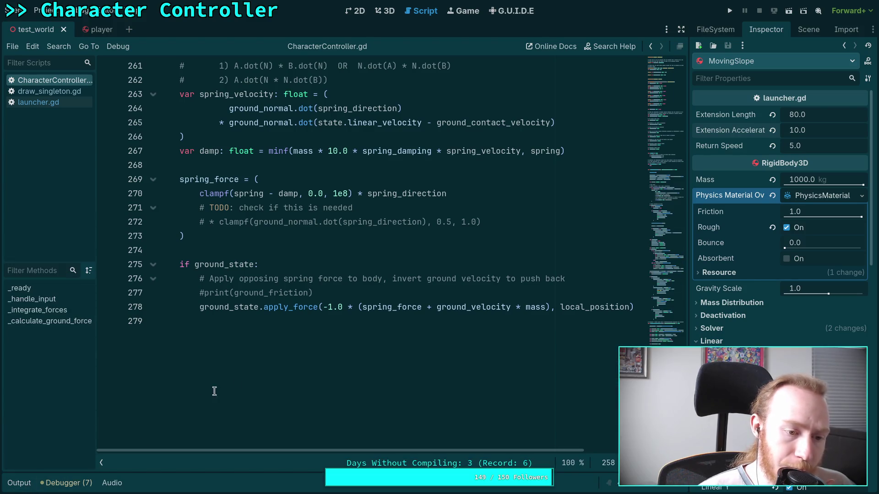
scroll(250, 363, up, 12)
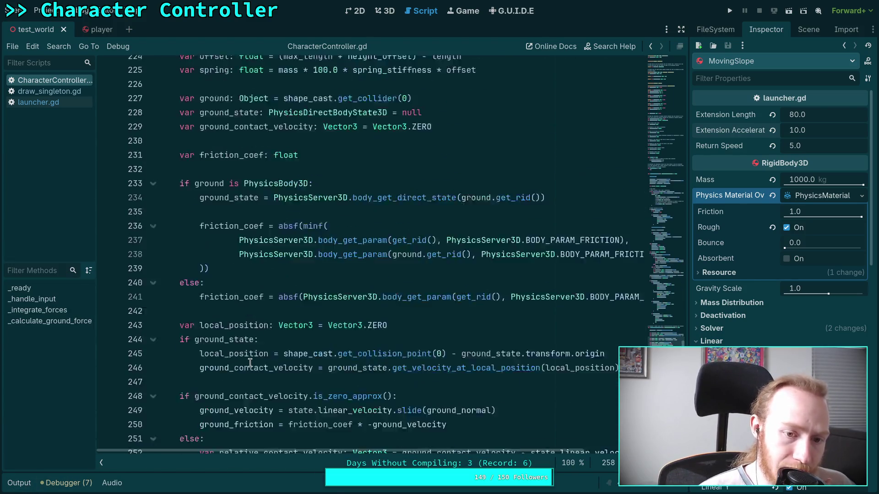
scroll(250, 363, up, 5)
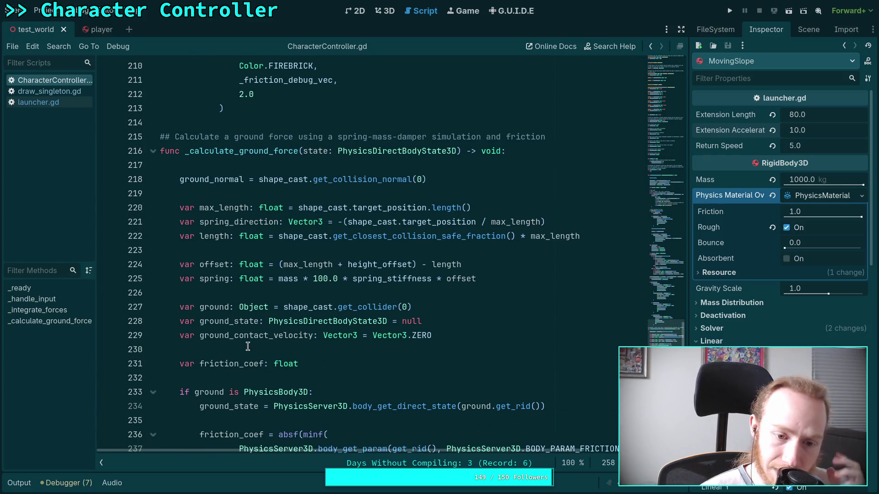
double_click(264, 337)
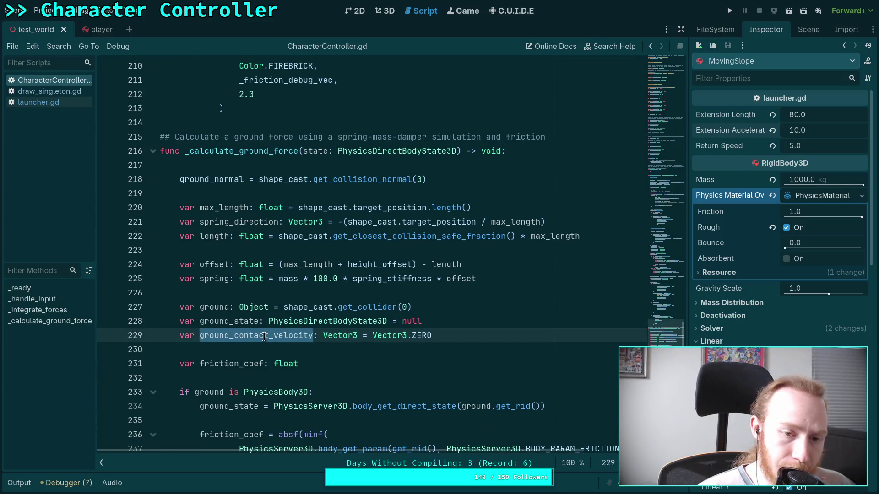
double_click(232, 179)
scroll(257, 229, down, 10)
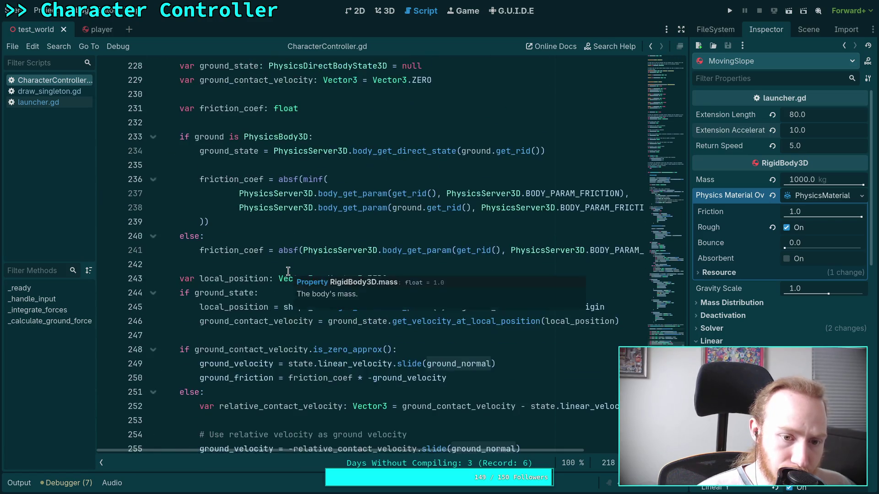
double_click(262, 192)
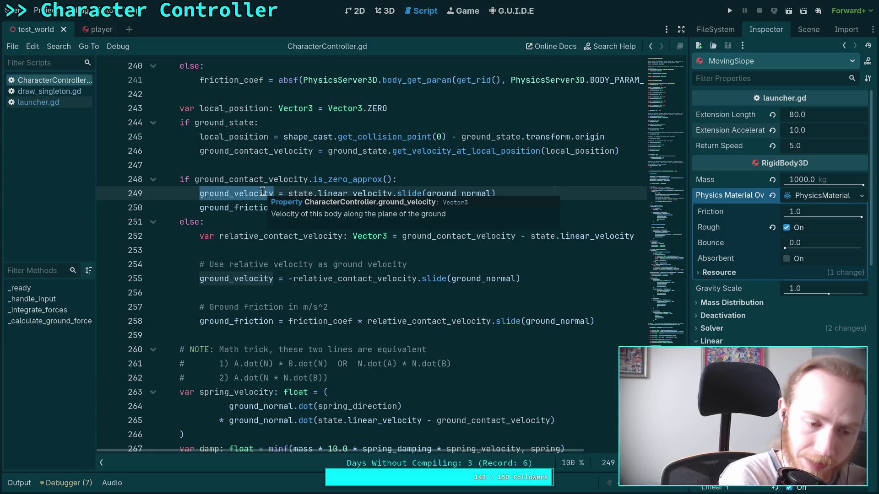
scroll(274, 246, up, 9)
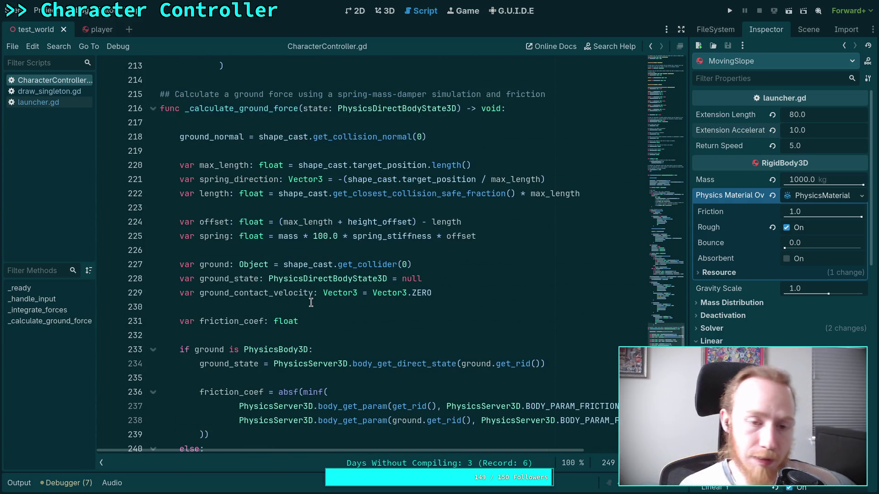
scroll(311, 300, up, 16)
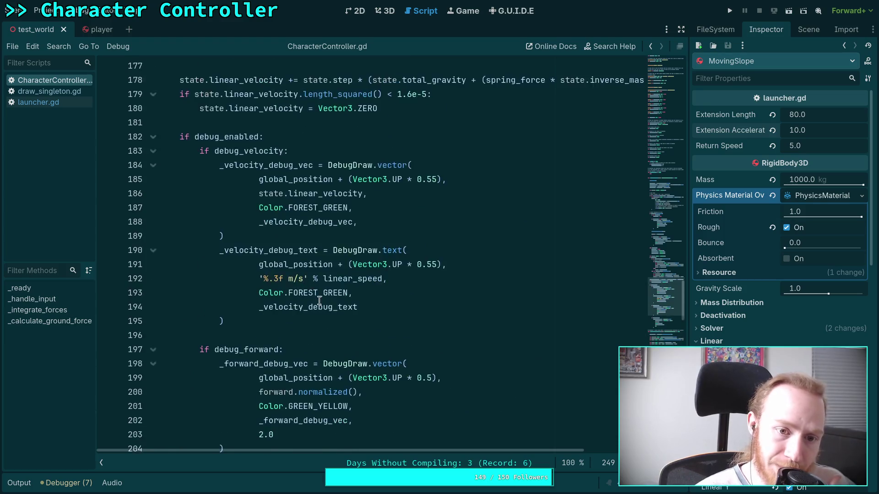
scroll(321, 287, up, 3)
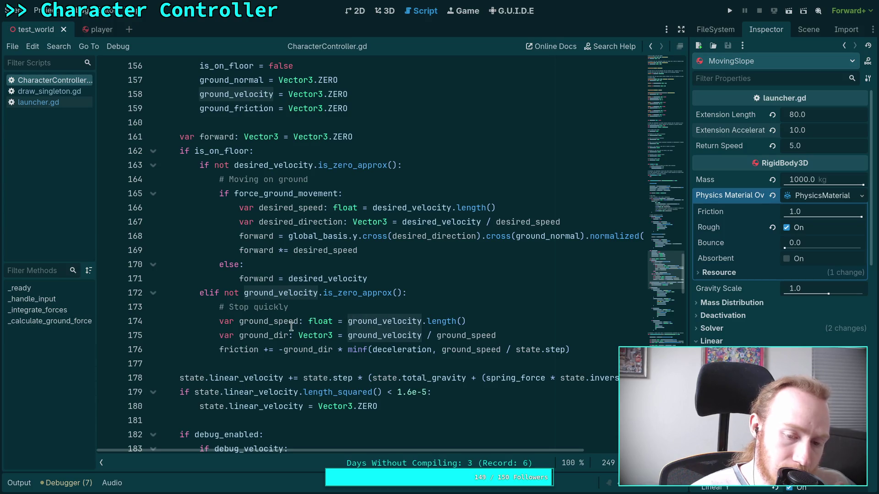
double_click(264, 297)
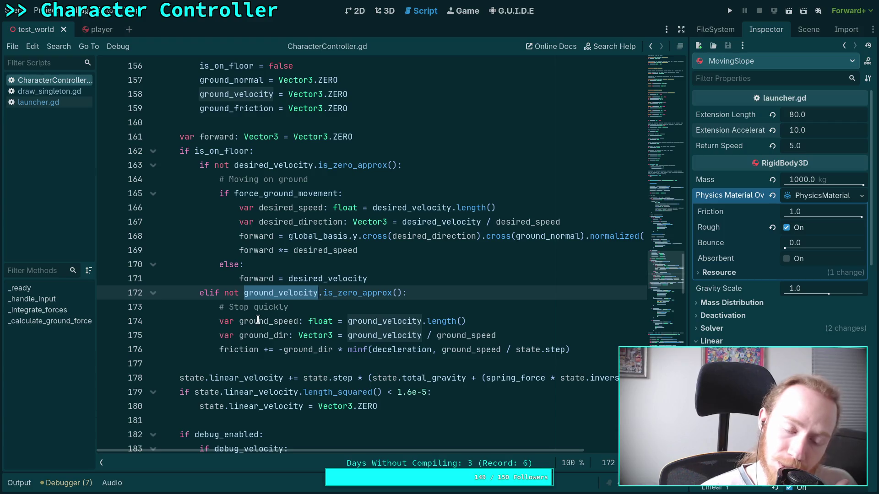
scroll(387, 308, down, 15)
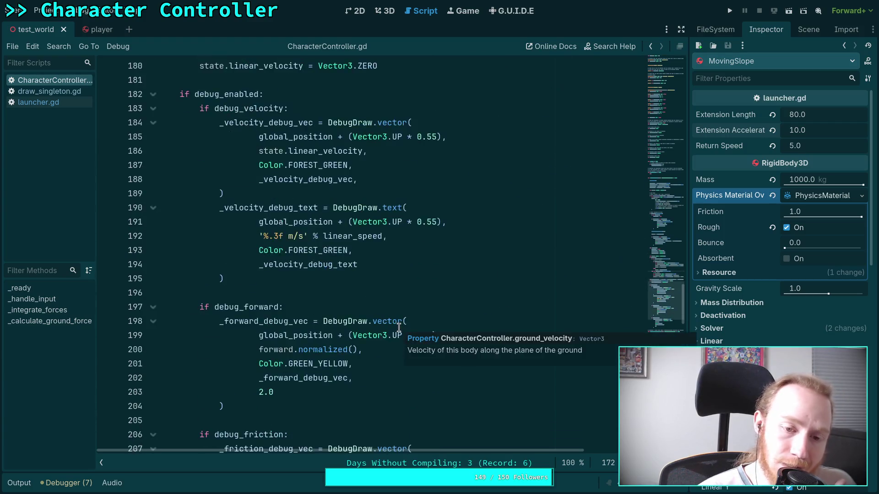
scroll(399, 328, down, 10)
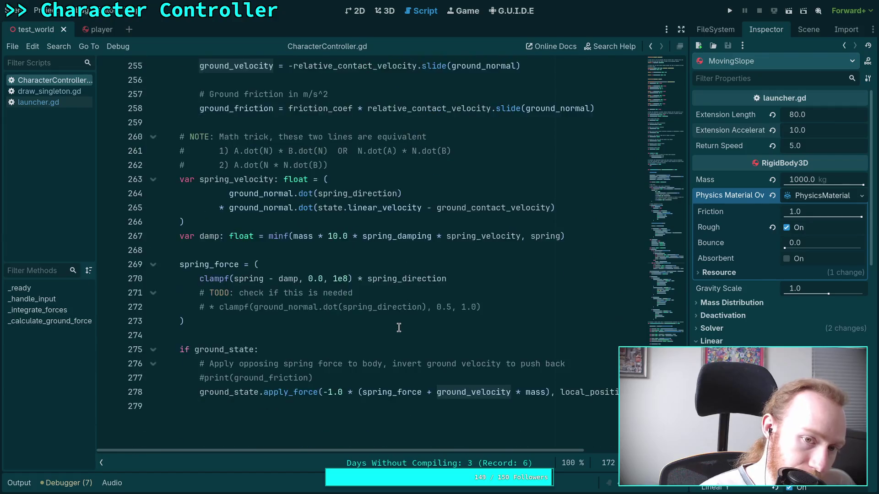
scroll(398, 327, up, 2)
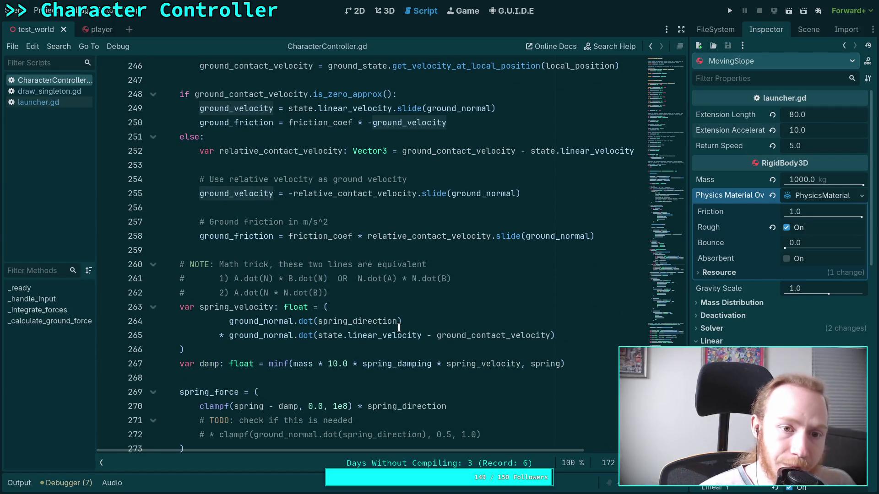
double_click(243, 124)
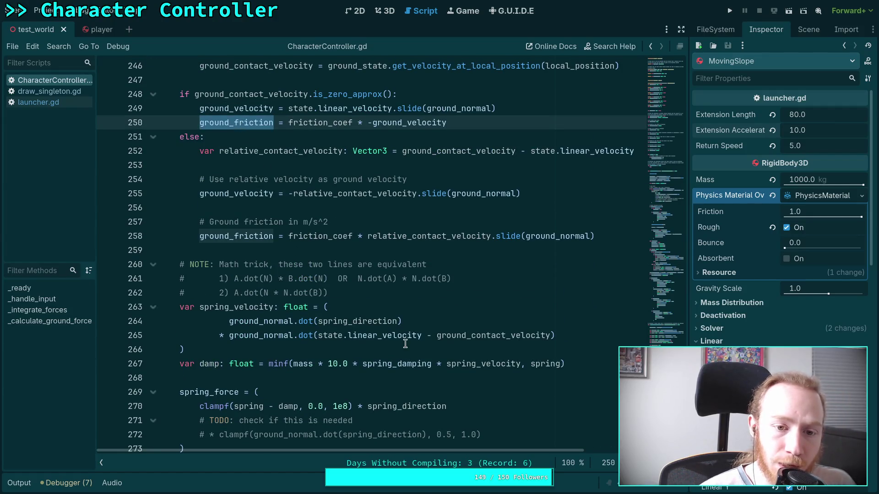
scroll(437, 356, up, 3)
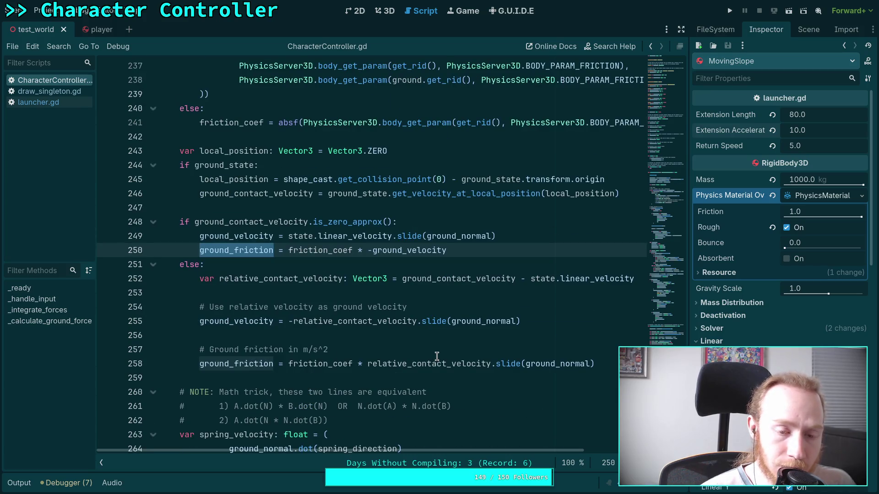
scroll(437, 356, up, 4)
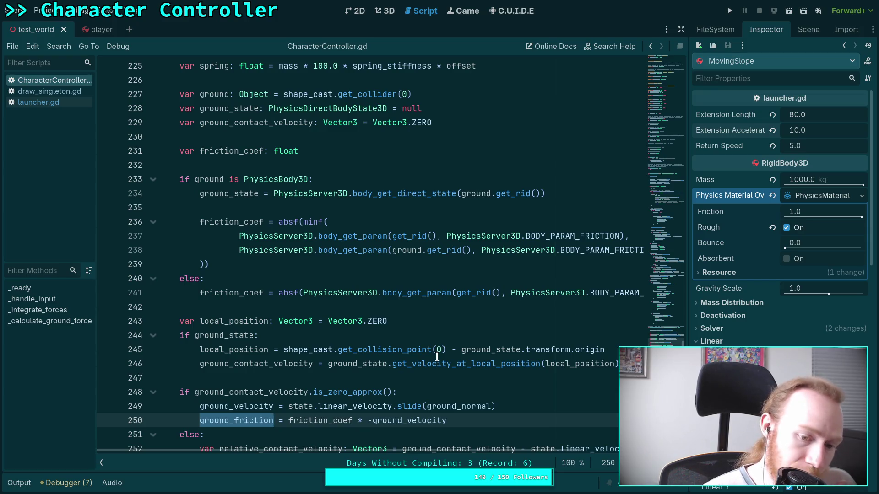
scroll(437, 357, up, 6)
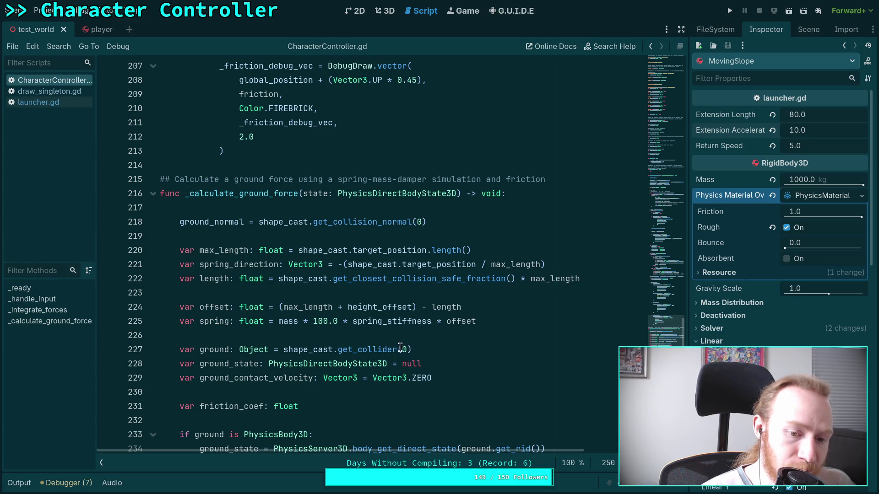
scroll(400, 348, up, 10)
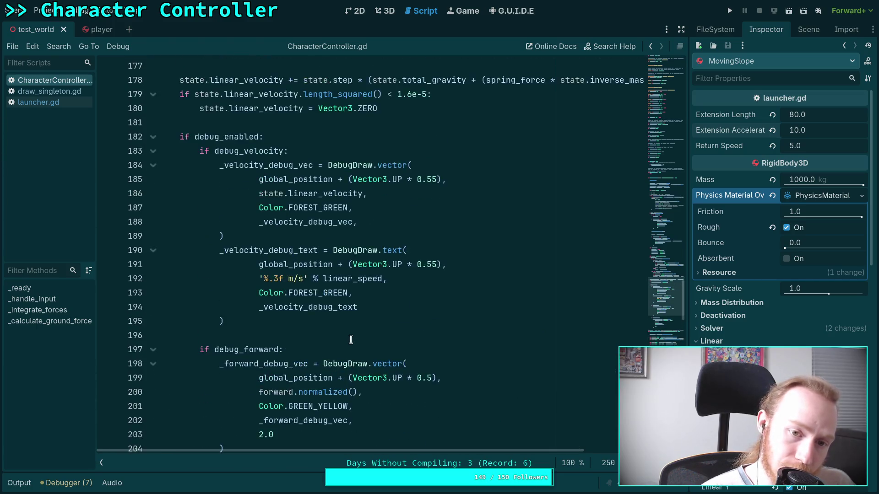
scroll(350, 339, up, 9)
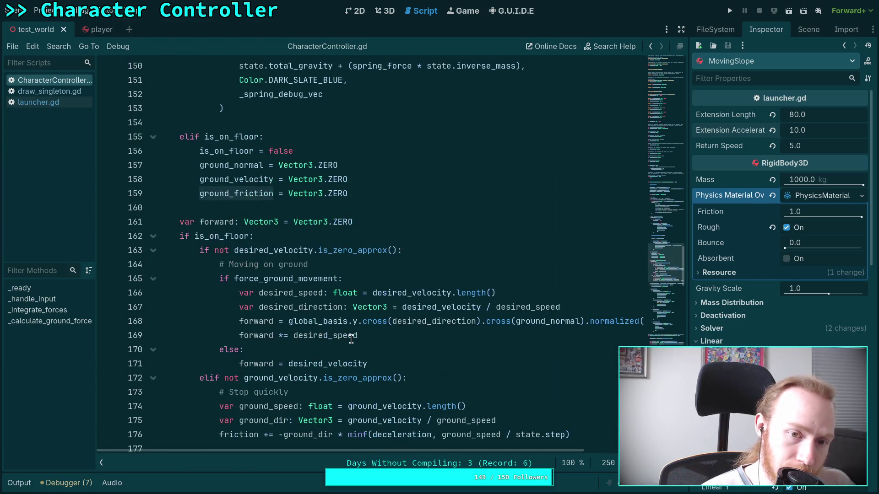
scroll(310, 333, up, 1)
scroll(310, 332, down, 3)
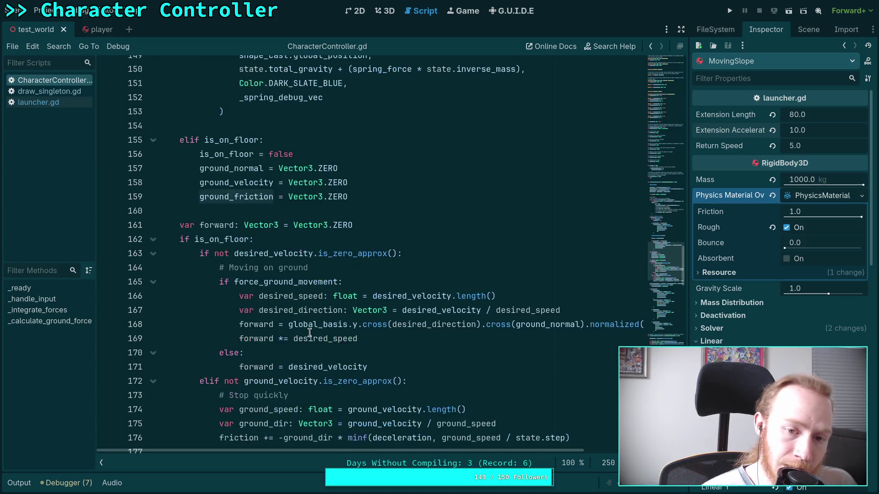
scroll(310, 332, up, 3)
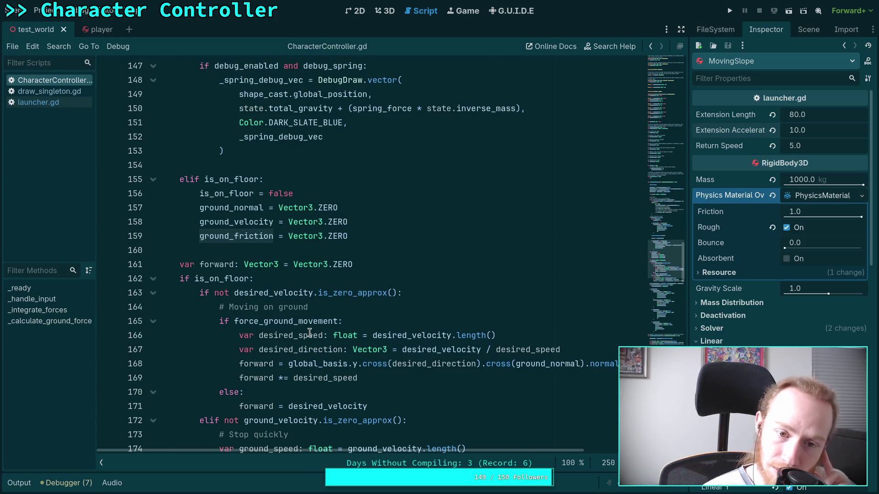
scroll(309, 332, up, 4)
scroll(309, 333, down, 5)
scroll(309, 332, up, 7)
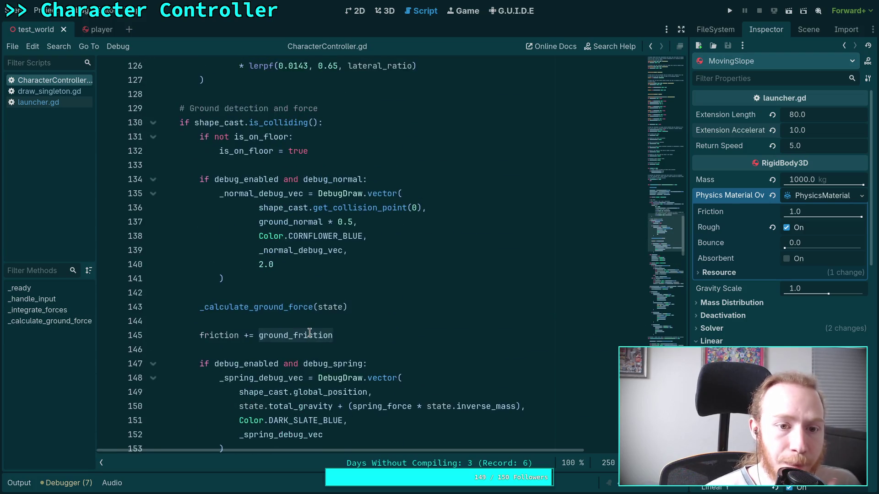
scroll(310, 333, down, 6)
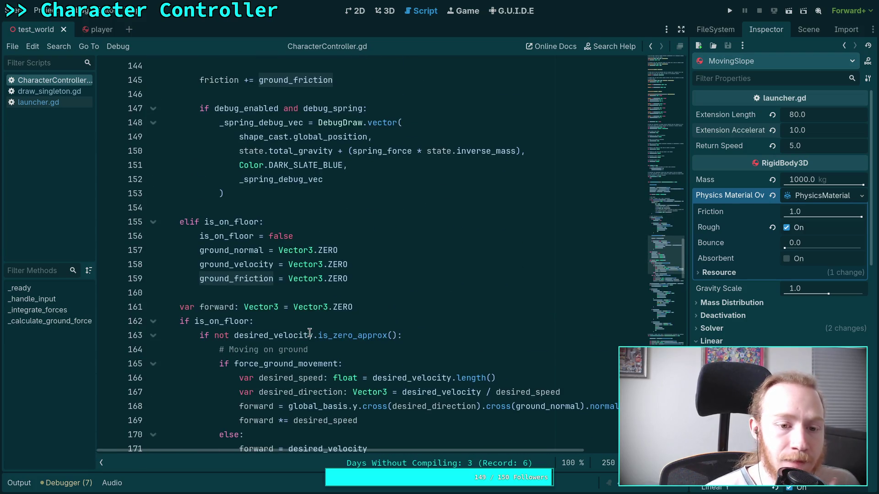
scroll(310, 332, down, 16)
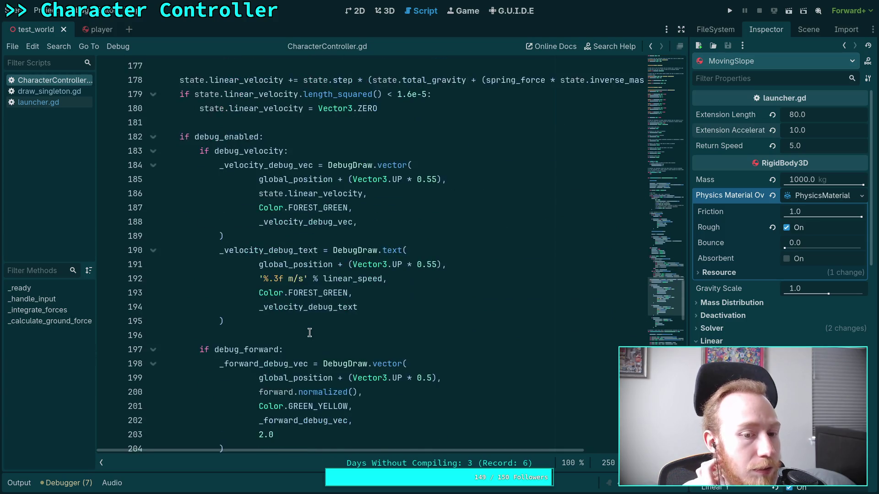
scroll(310, 333, up, 10)
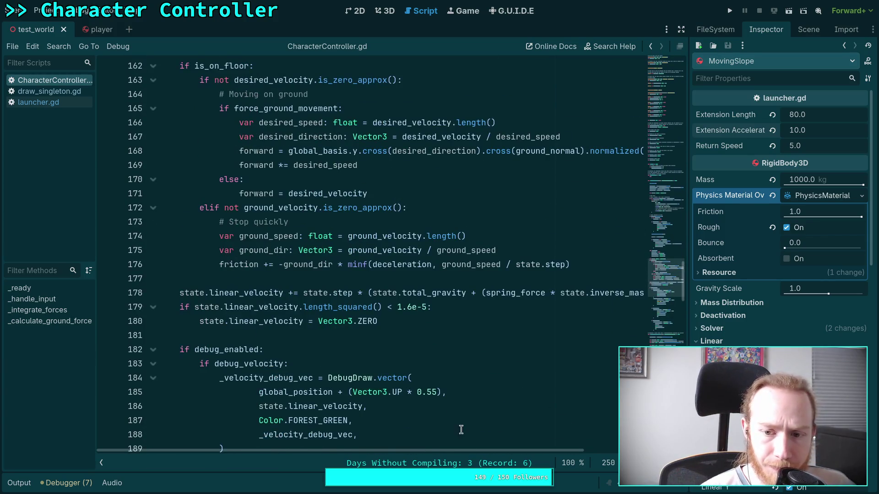
drag(489, 450, 614, 460)
scroll(373, 368, left, 3)
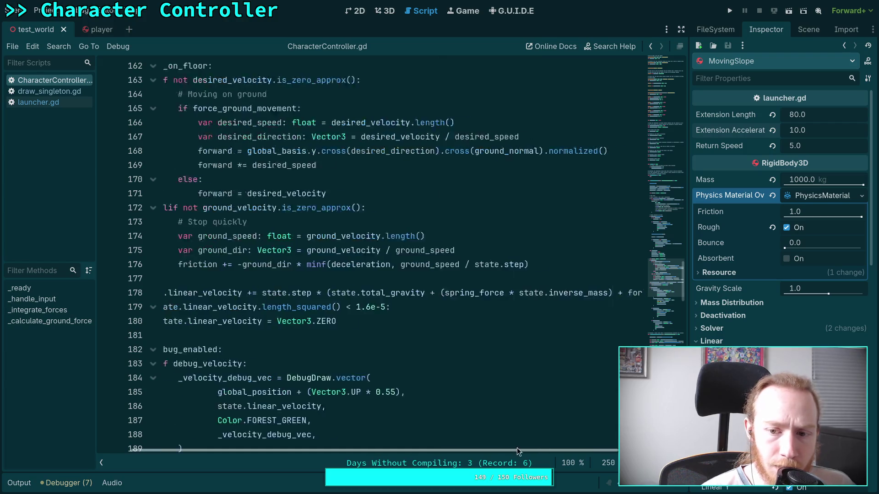
drag(441, 448, 593, 466)
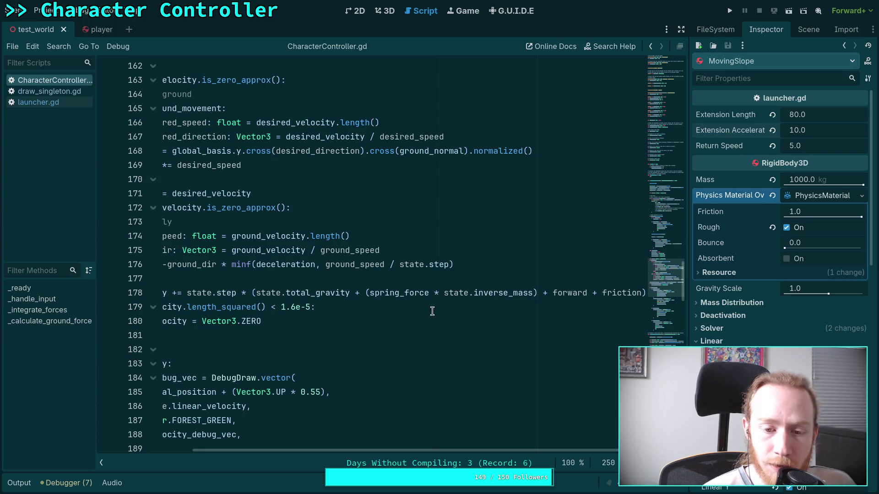
double_click(411, 295)
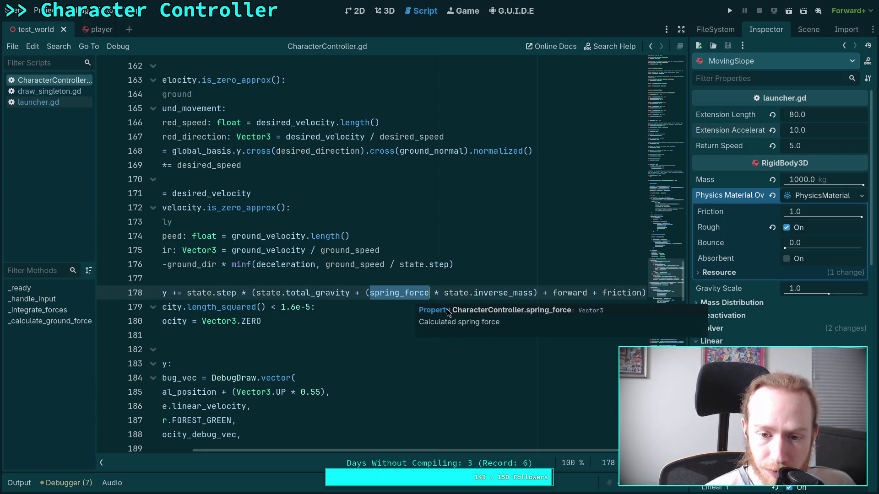
drag(491, 446, 388, 444)
scroll(346, 398, up, 8)
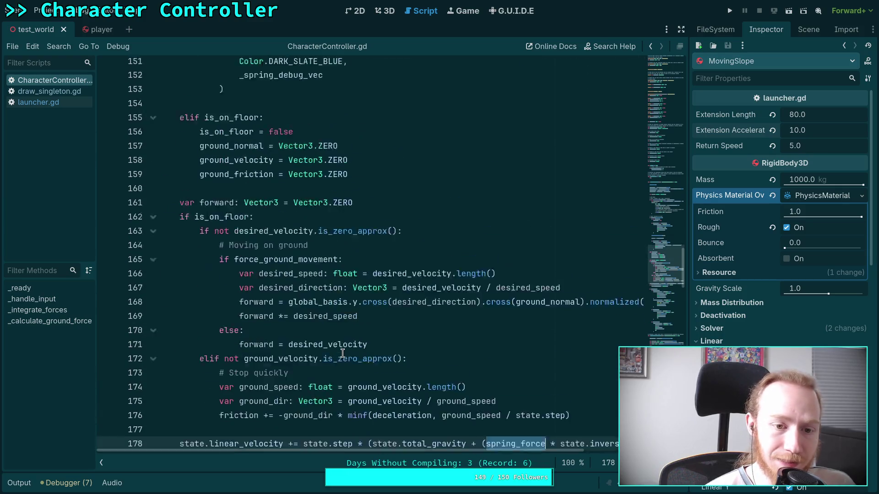
scroll(343, 352, up, 13)
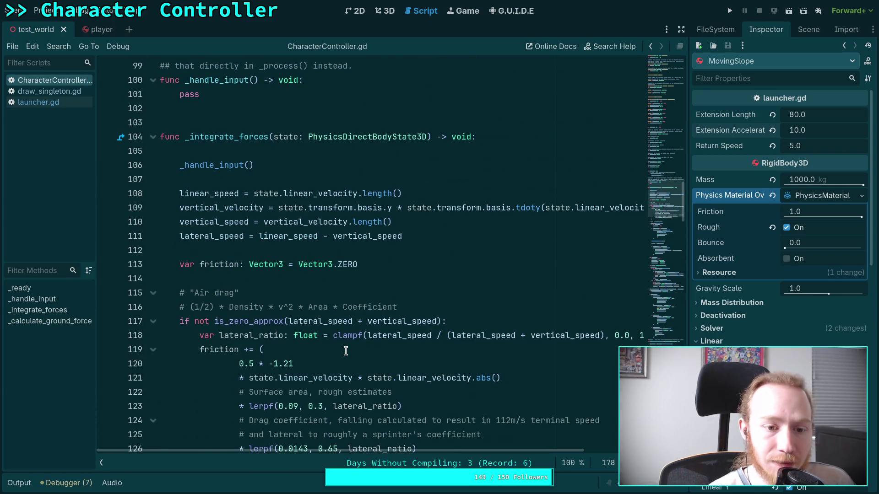
scroll(345, 351, down, 17)
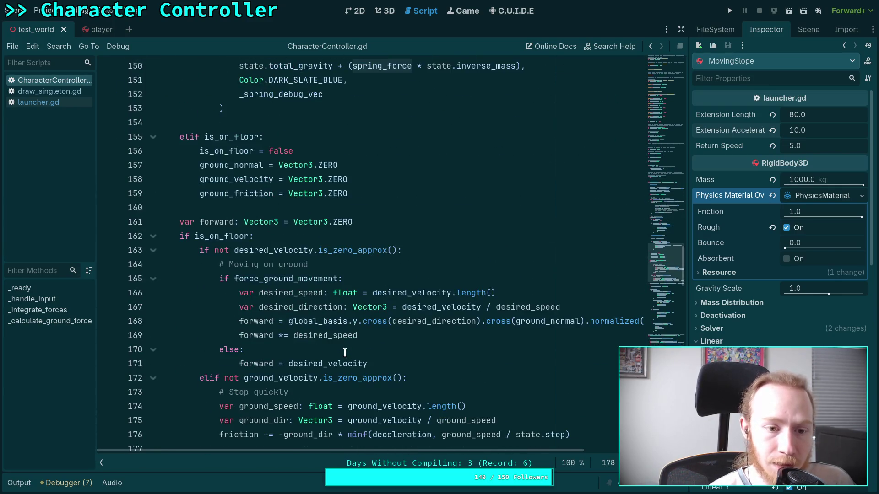
scroll(344, 352, up, 3)
Step: Add a commented-out '# spring_force = Vector3.ZERO' line after the ground_friction reset, then show the 3D scene
click(395, 319)
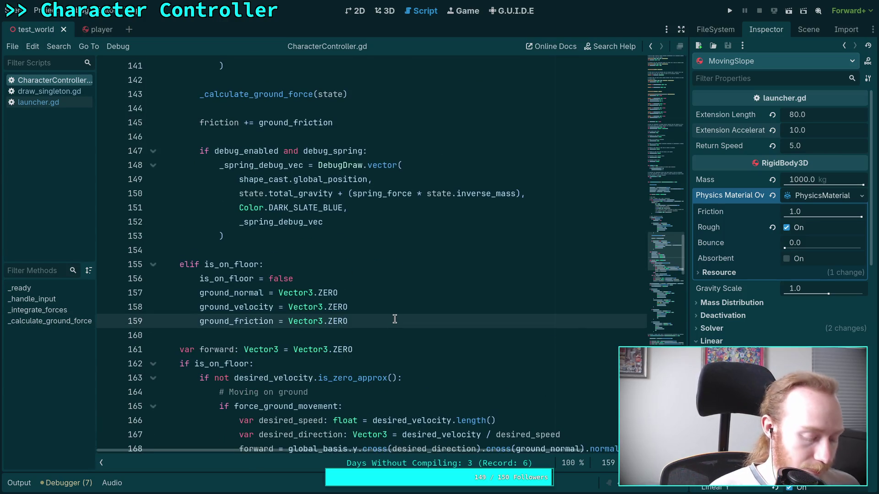
key(Return)
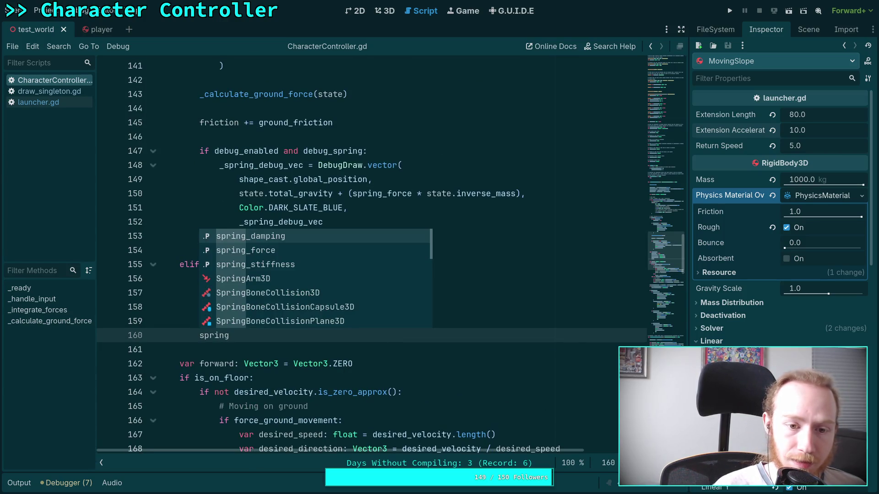
key(Down)
key(Return)
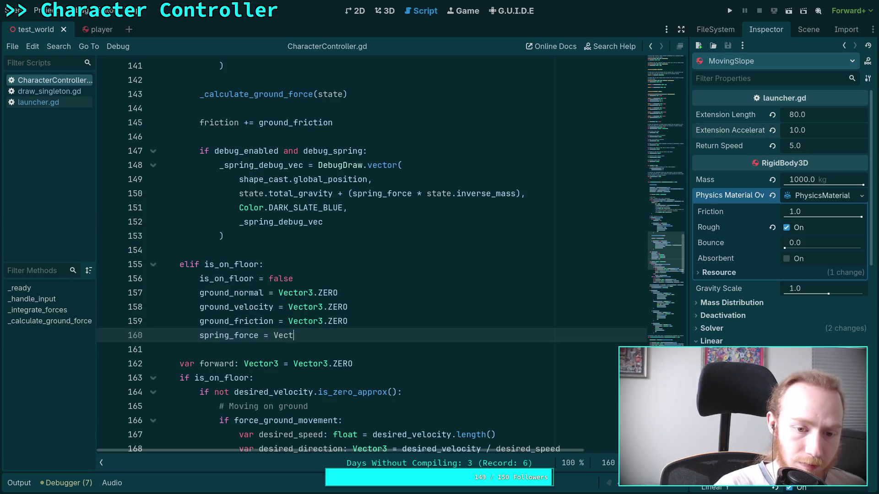
text(.Z)
key(Return)
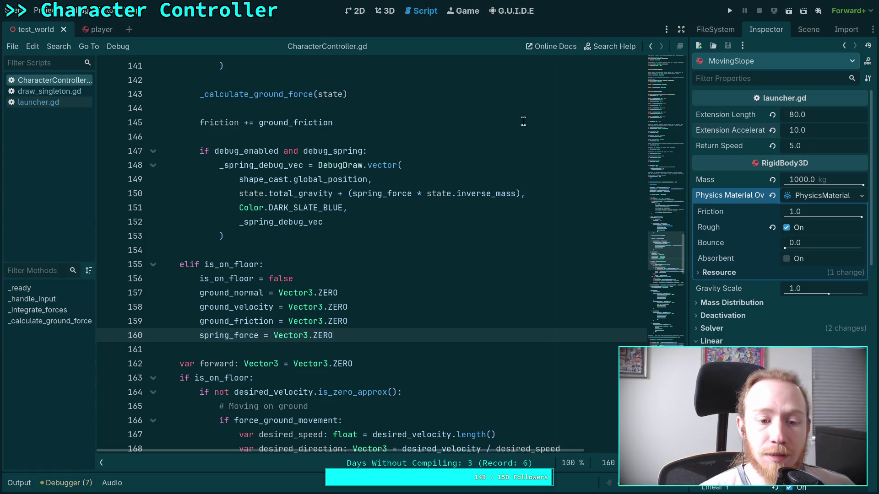
text(#)
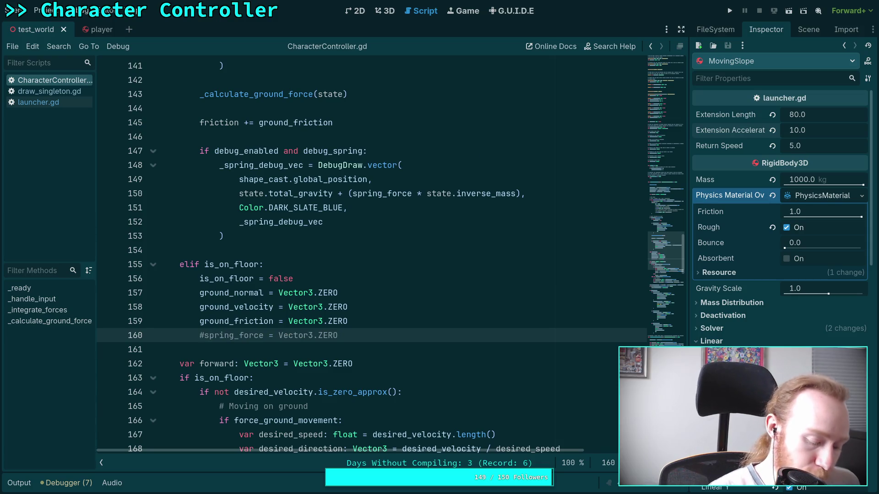
key(ctrl+F2)
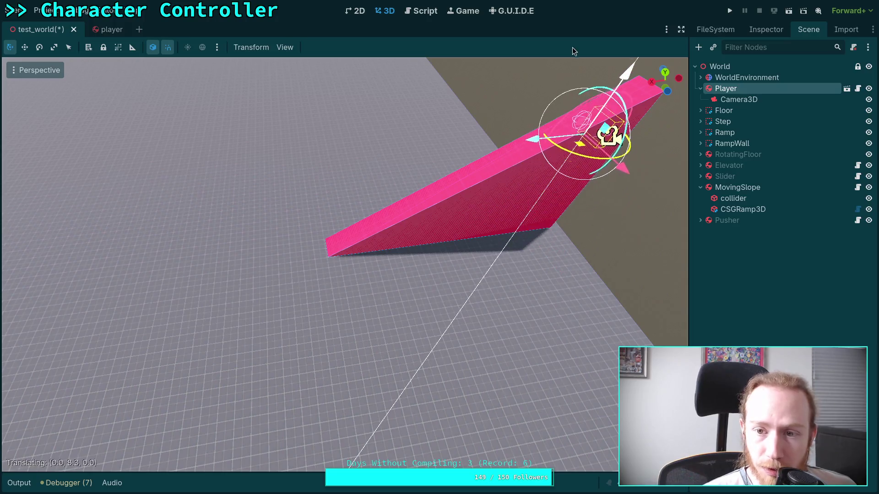
Step: Move the Player up and along X to just above the slope's top edge, and save test_world
drag(357, 283, 355, 162)
drag(289, 229, 356, 225)
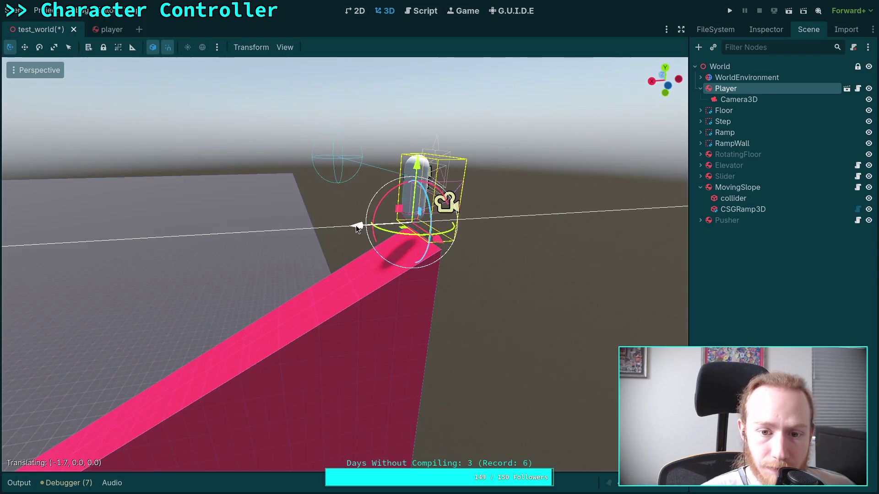
scroll(359, 224, up, 3)
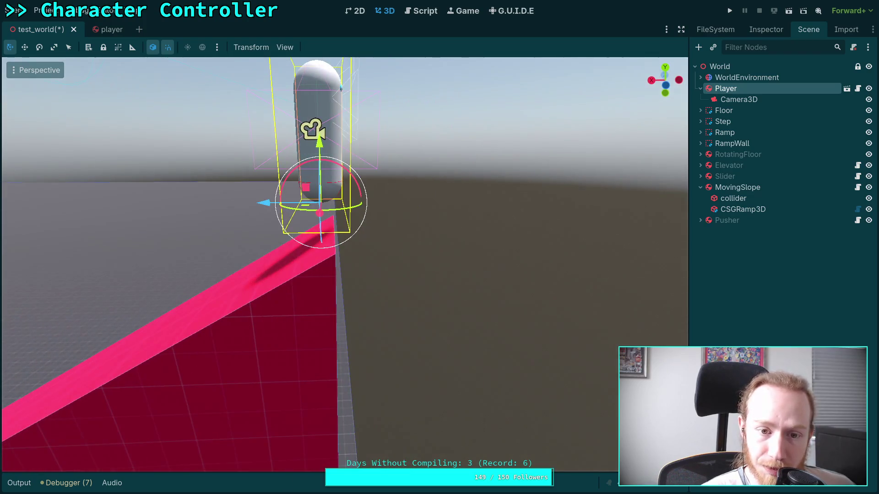
scroll(316, 139, down, 3)
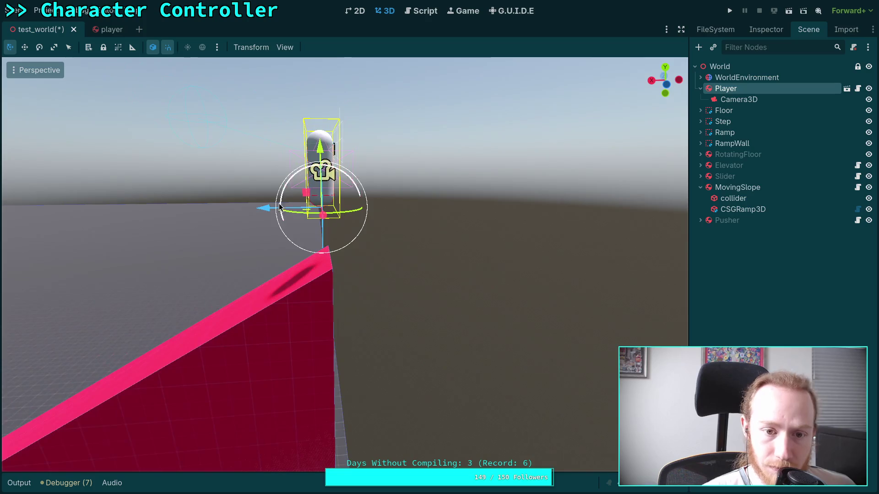
drag(277, 209, 280, 208)
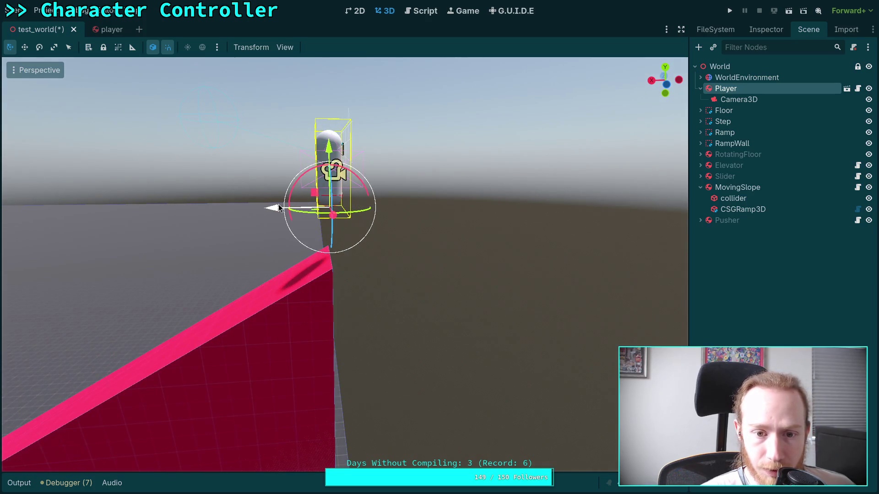
drag(339, 140, 332, 105)
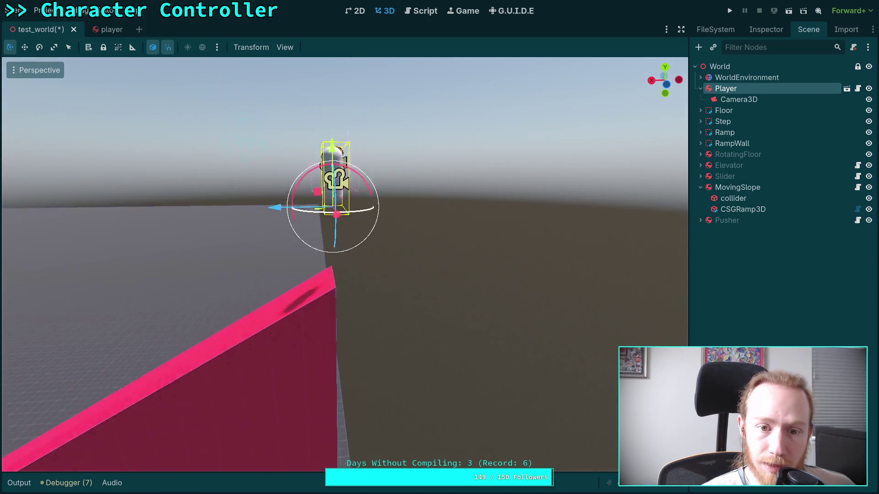
drag(336, 215, 331, 188)
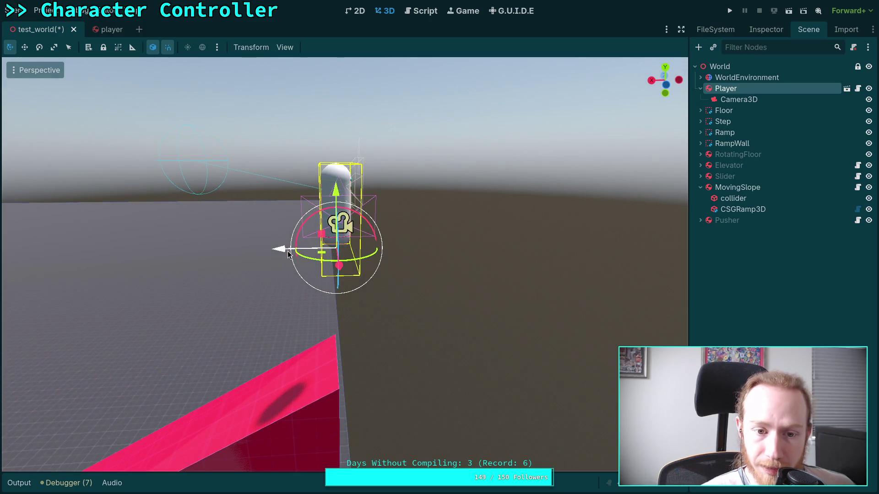
drag(280, 252, 285, 254)
key(ctrl+s)
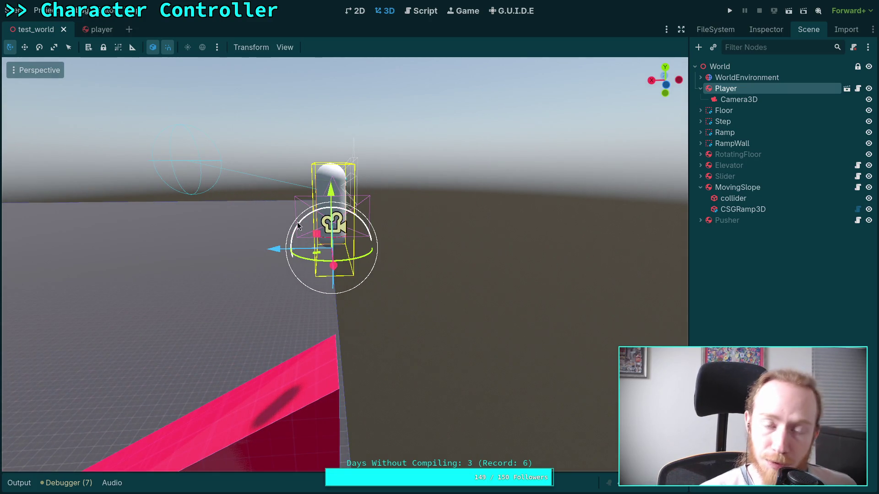
Step: Glance at the script, inspect MovingSlope's physics settings, then launch a test run
click(425, 11)
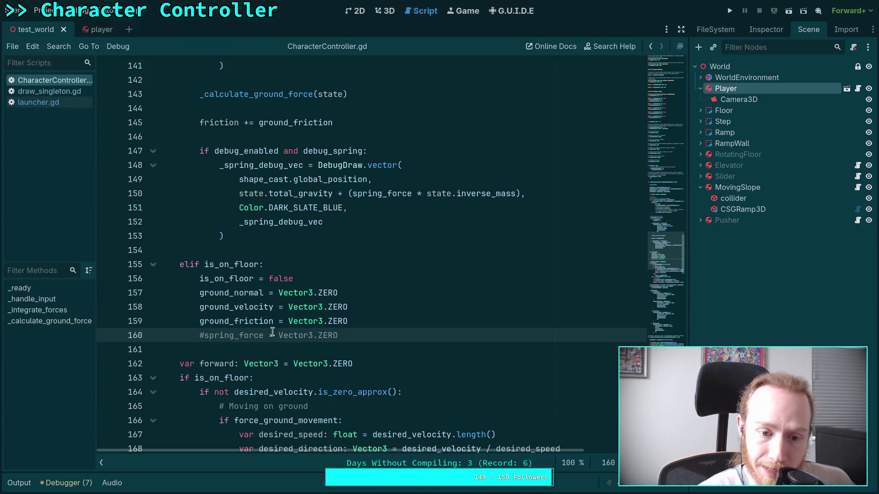
click(393, 13)
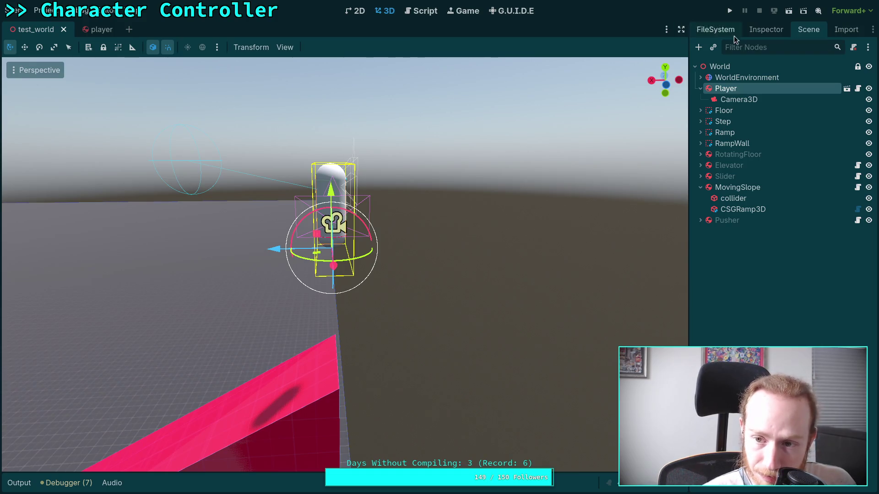
click(737, 187)
click(762, 30)
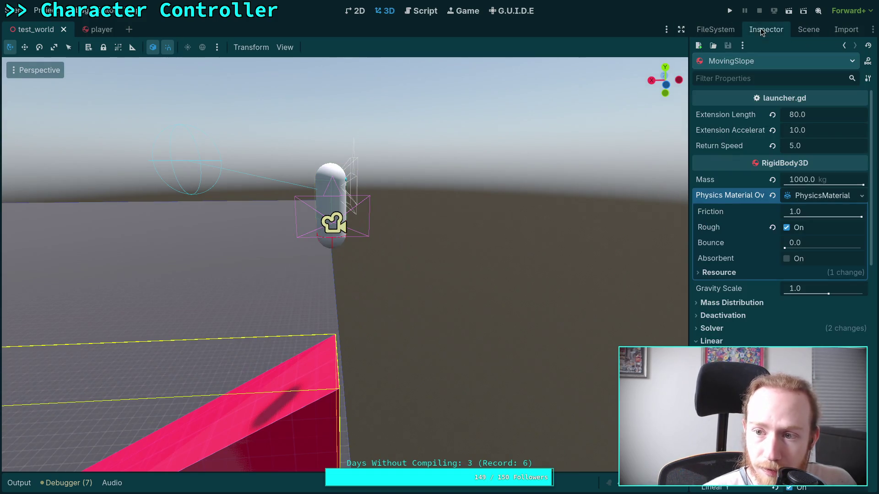
click(808, 30)
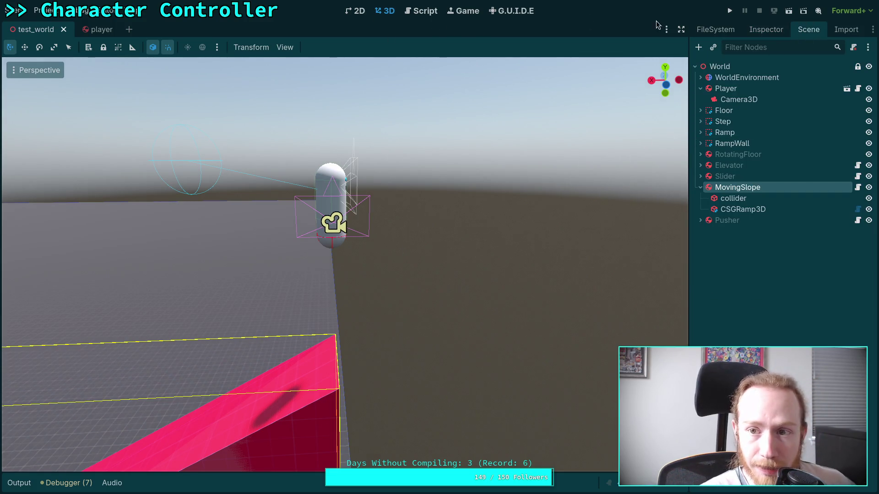
click(728, 12)
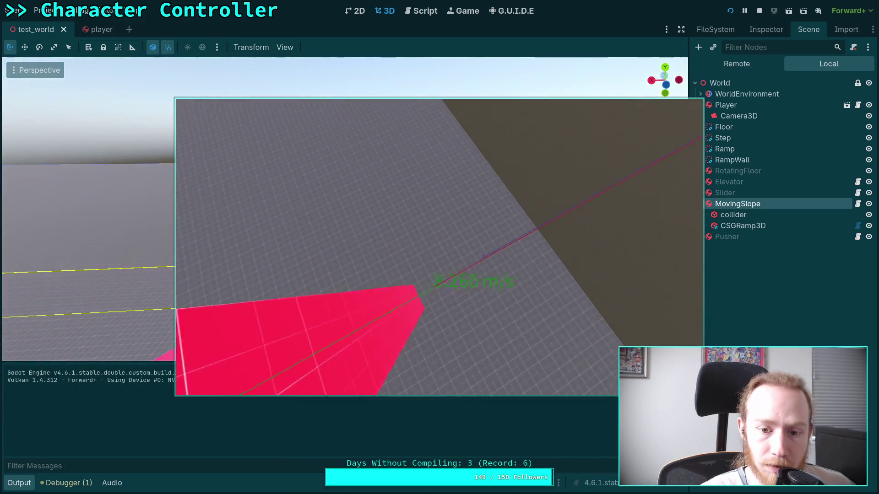
Step: Look down at the floor in the running game, then stop the test
key(Escape)
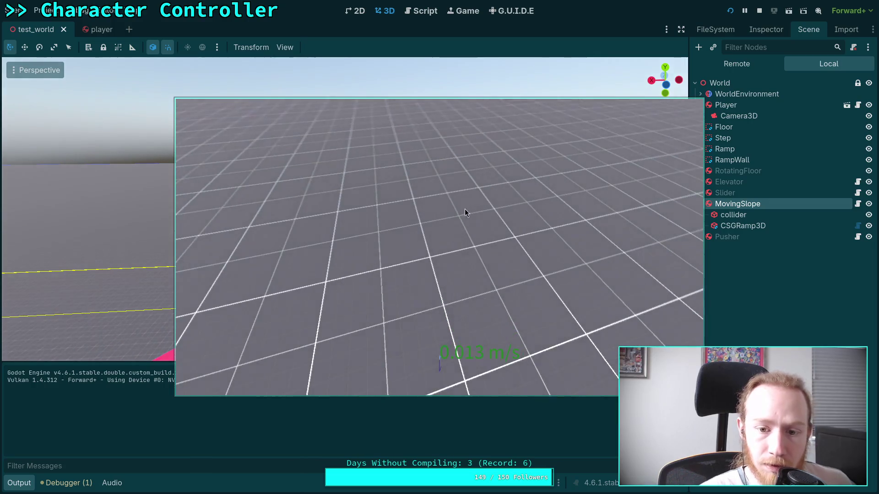
click(758, 12)
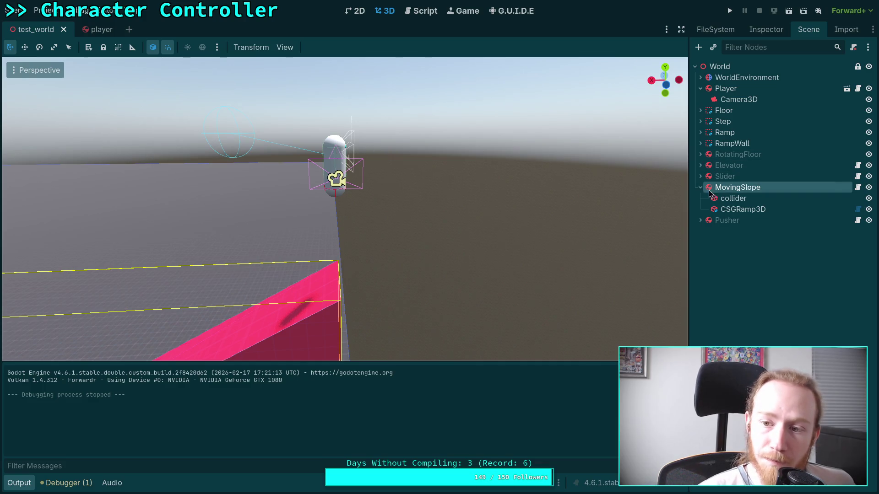
Step: Focus on the Player, shift it higher above the slope edge, then save and run
click(732, 89)
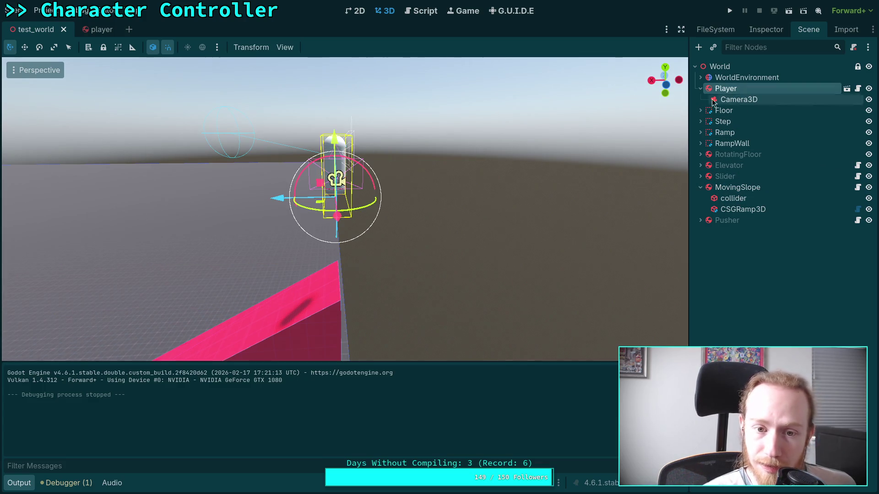
key(f)
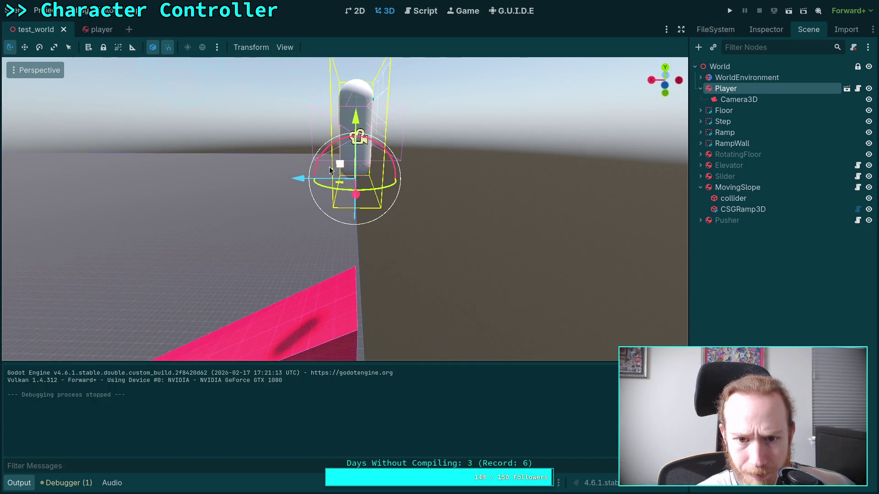
drag(302, 180, 305, 180)
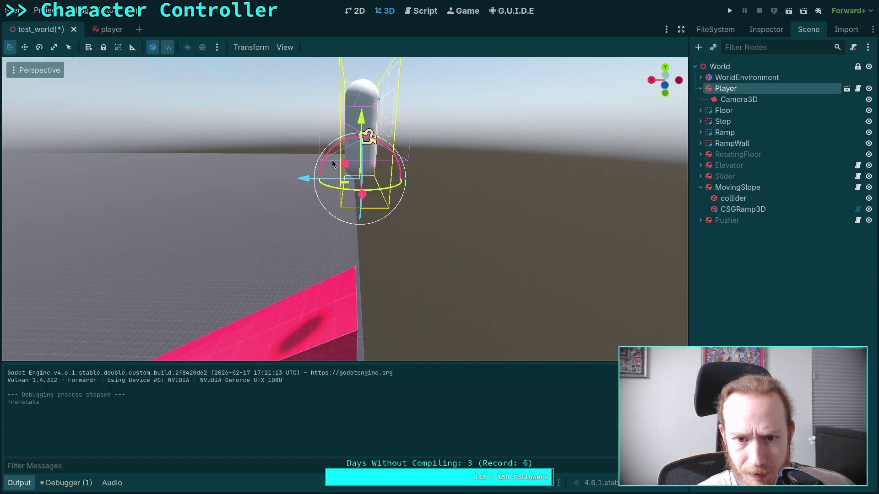
drag(361, 124, 359, 59)
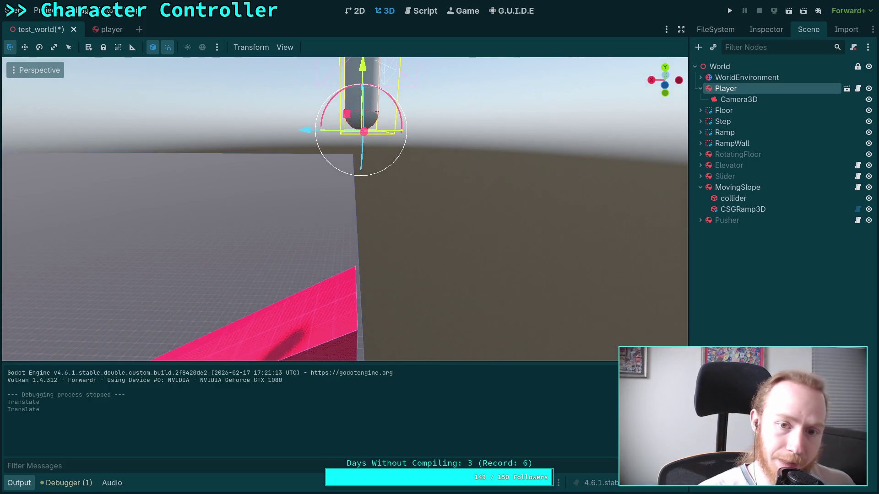
drag(363, 68, 358, 102)
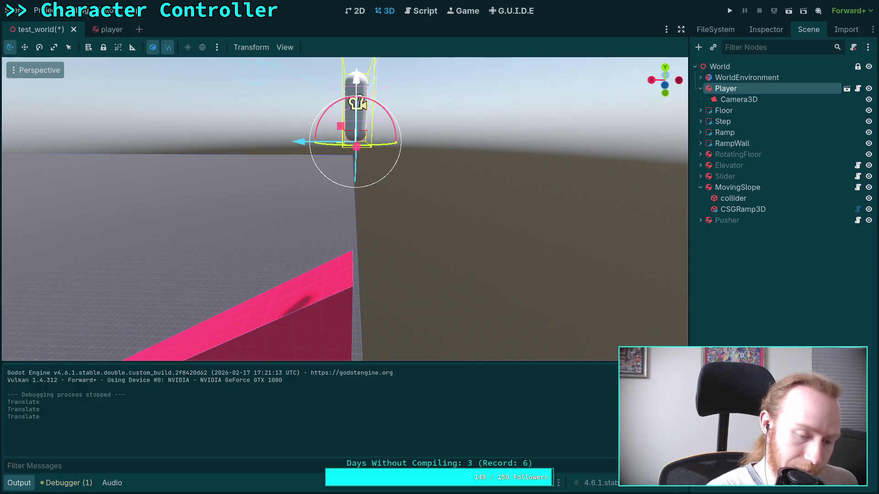
key(F5)
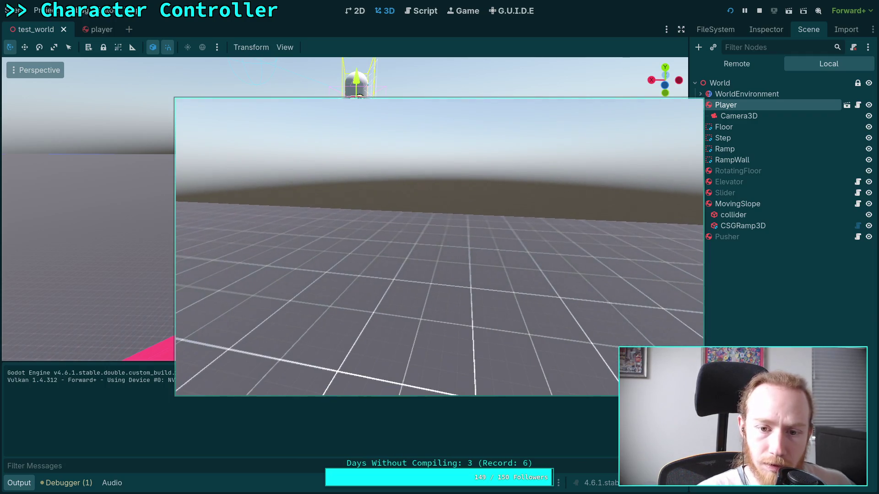
Step: Lift the Player higher, test walking toward the ramp, and save test_world
click(759, 10)
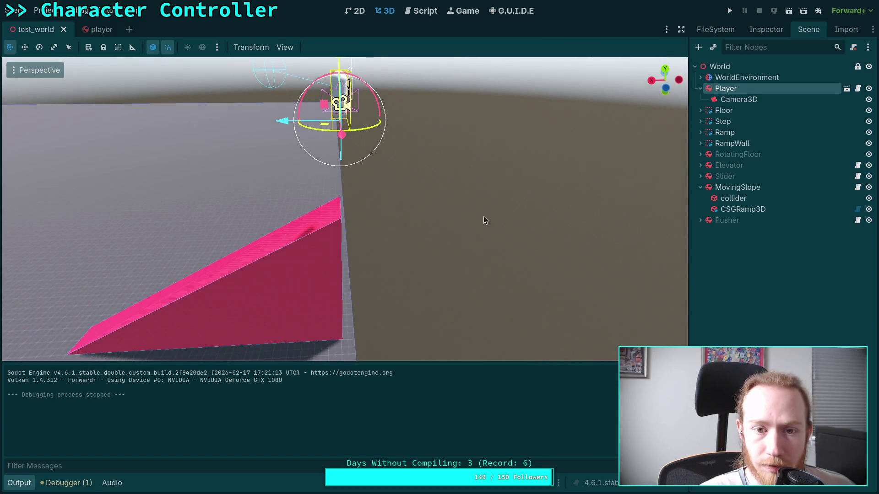
mouse_move(337, 121)
mouse_down()
mouse_move(340, 77)
mouse_move(339, 87)
mouse_up()
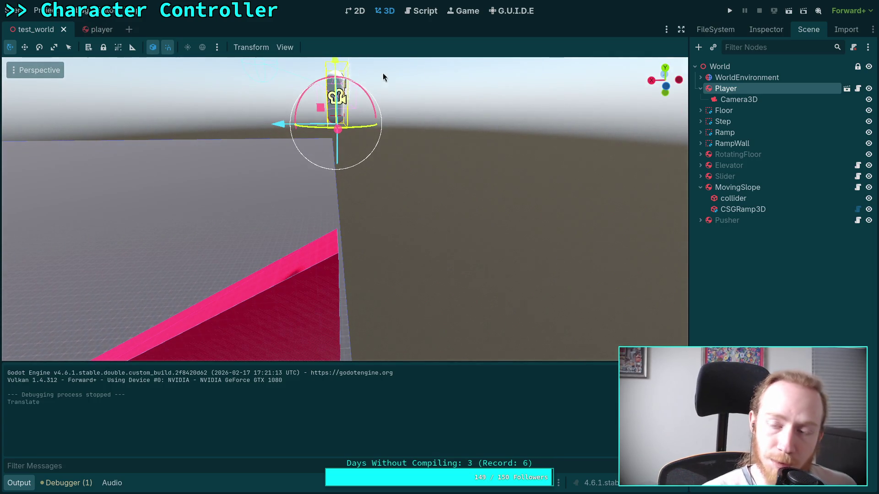
key(F5)
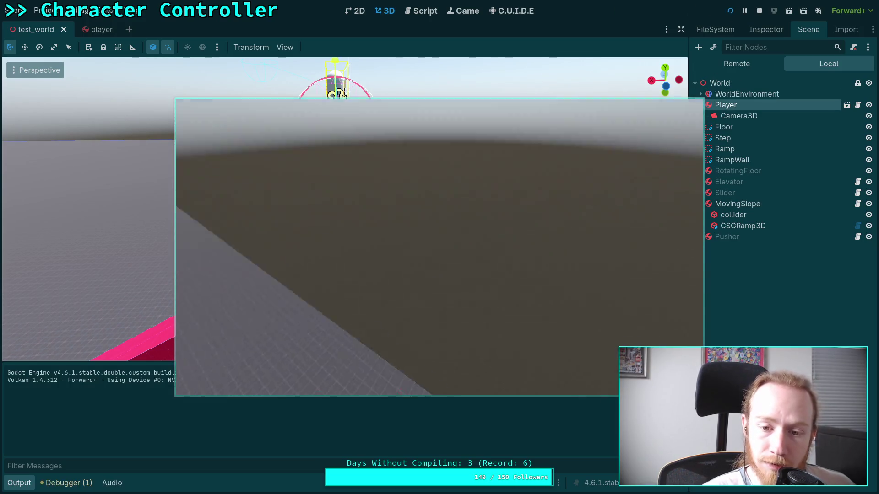
key(w)
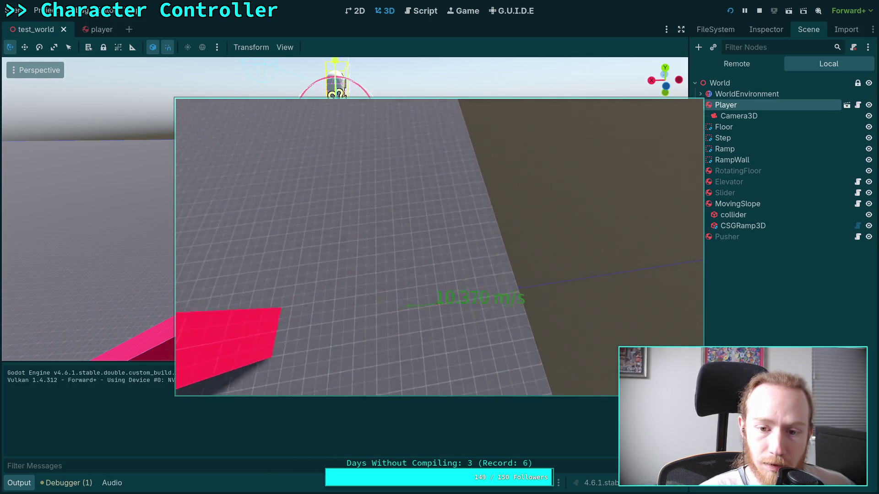
click(759, 11)
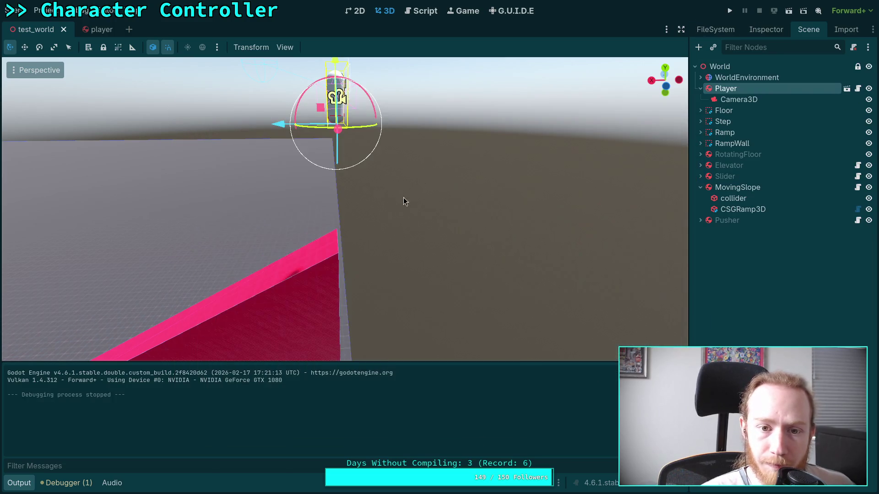
mouse_move(405, 202)
mouse_down()
mouse_move(372, 178)
mouse_move(365, 159)
mouse_move(392, 182)
mouse_up()
key(ctrl+s)
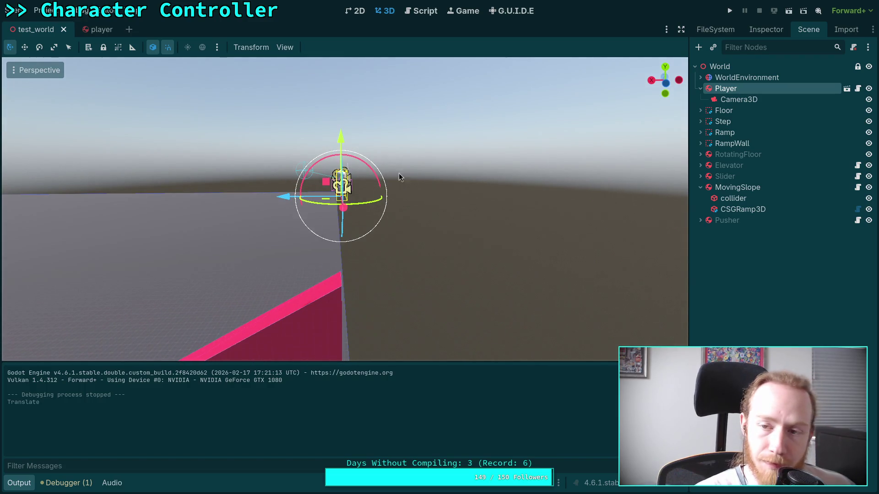
Step: Raise the Player slightly more, retest, then run again from CharacterController.gd
click(727, 12)
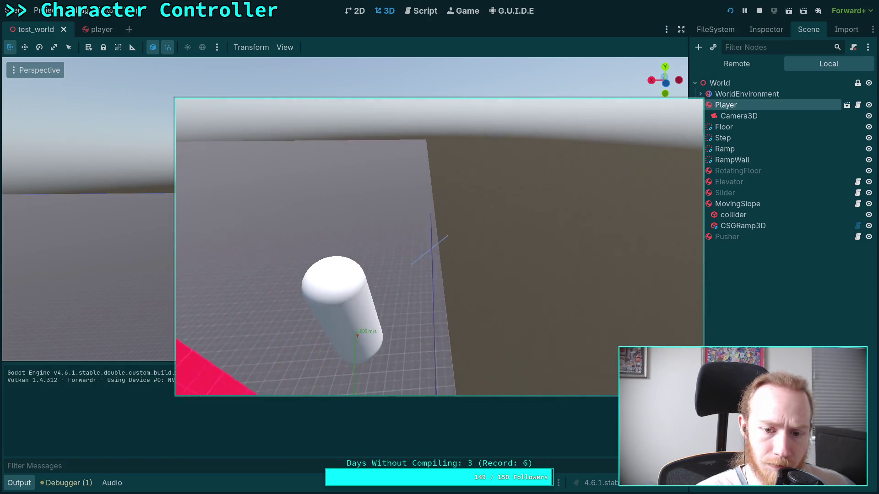
click(759, 11)
drag(345, 142, 344, 133)
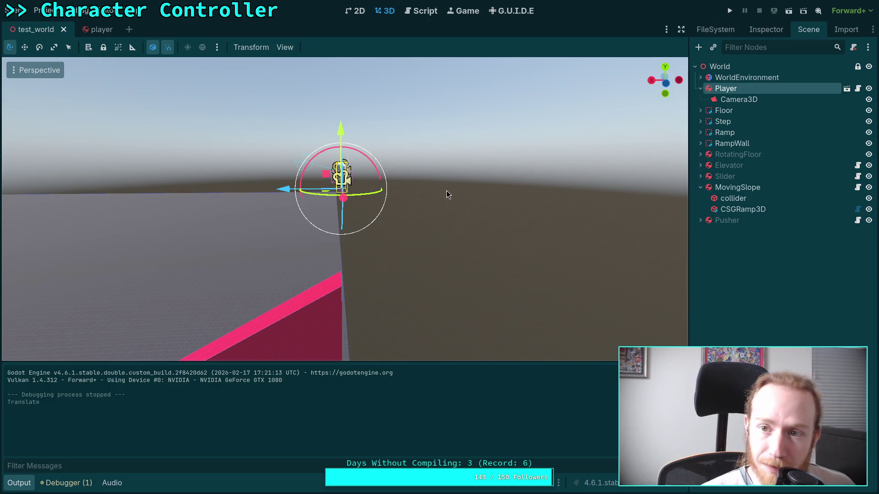
click(730, 10)
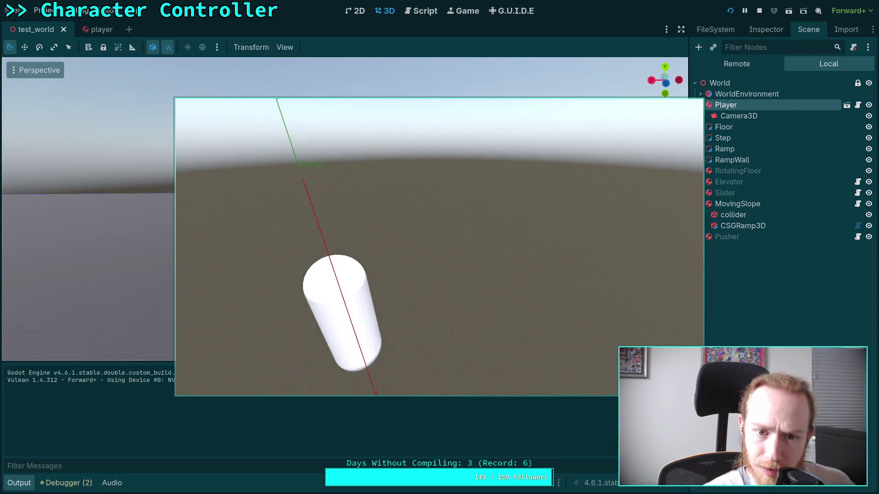
key(F8)
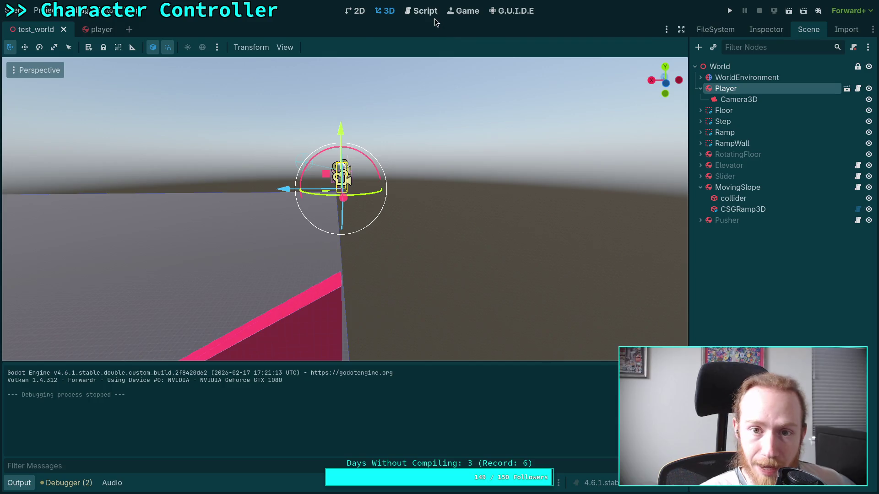
click(435, 18)
click(729, 11)
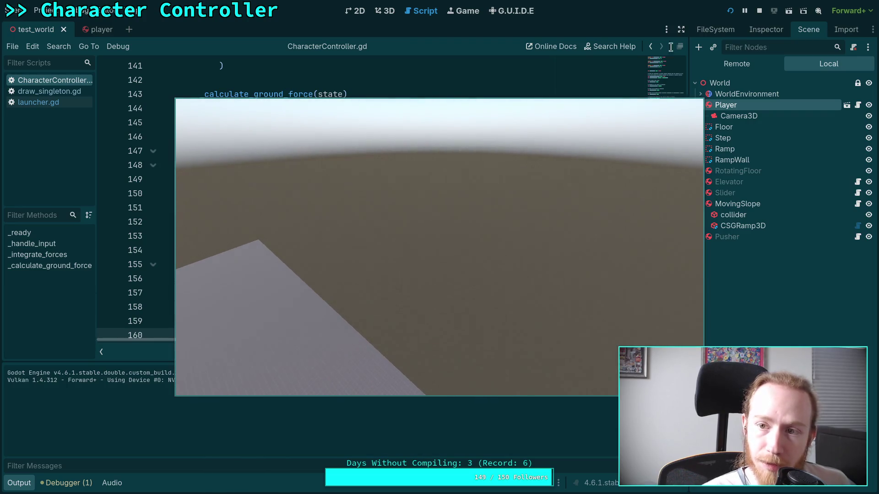
Step: Uncomment the spring_force reset on line 160 and test-run the project
click(759, 11)
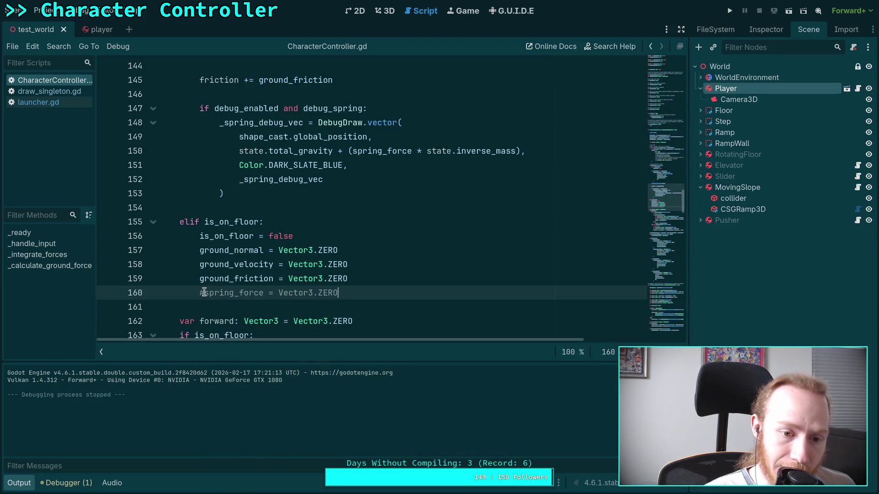
key(ctrl+k)
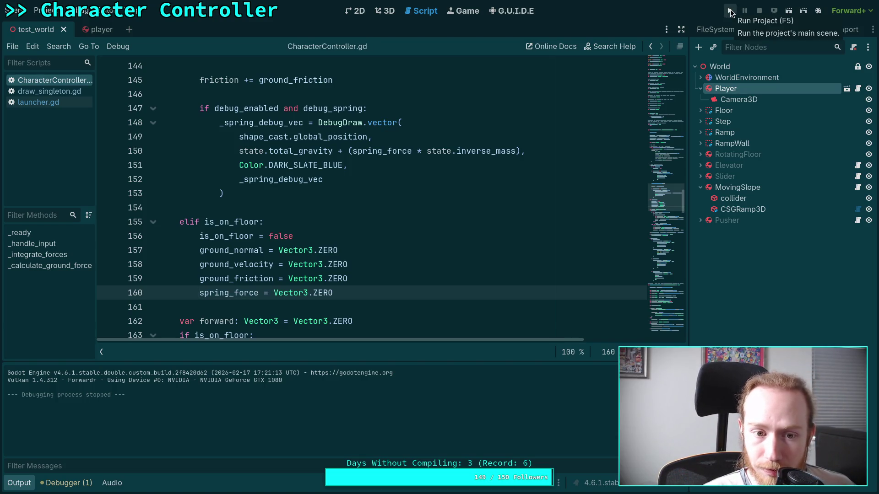
key(F5)
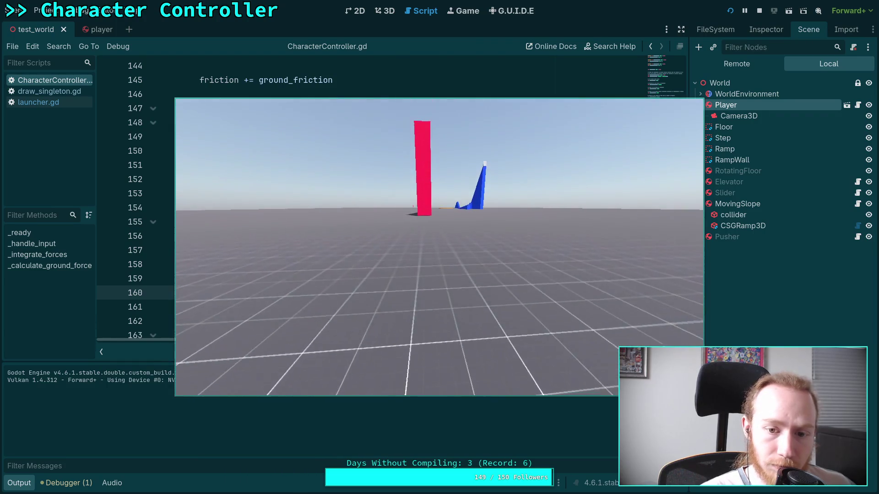
click(759, 10)
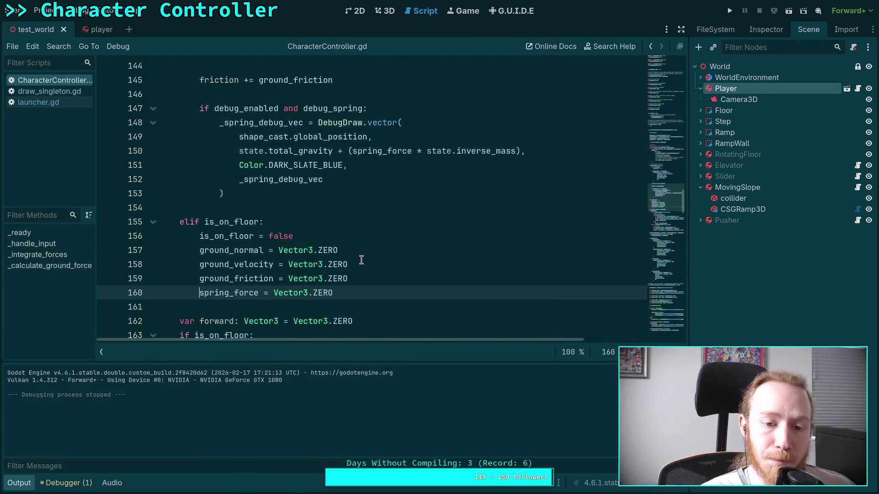
scroll(359, 261, down, 2)
scroll(316, 273, up, 1)
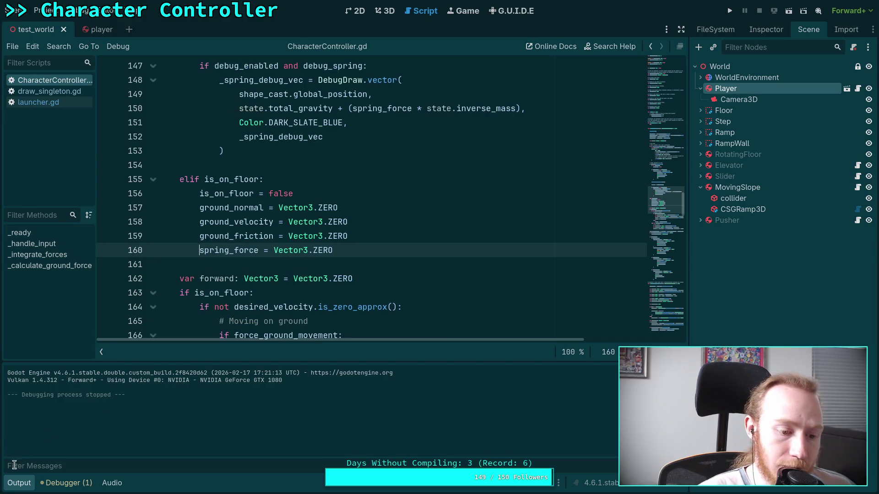
click(59, 486)
click(59, 487)
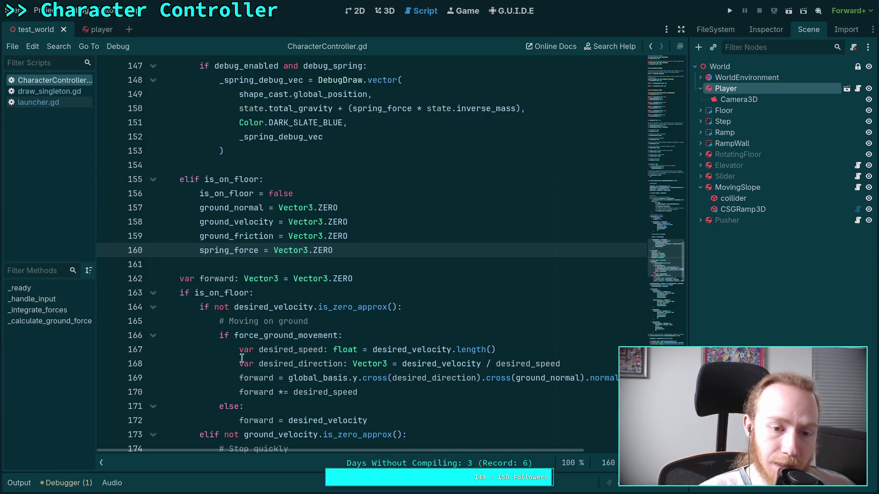
Step: Test with line 160 commented out again, then restore the reset and run a final test
text(#)
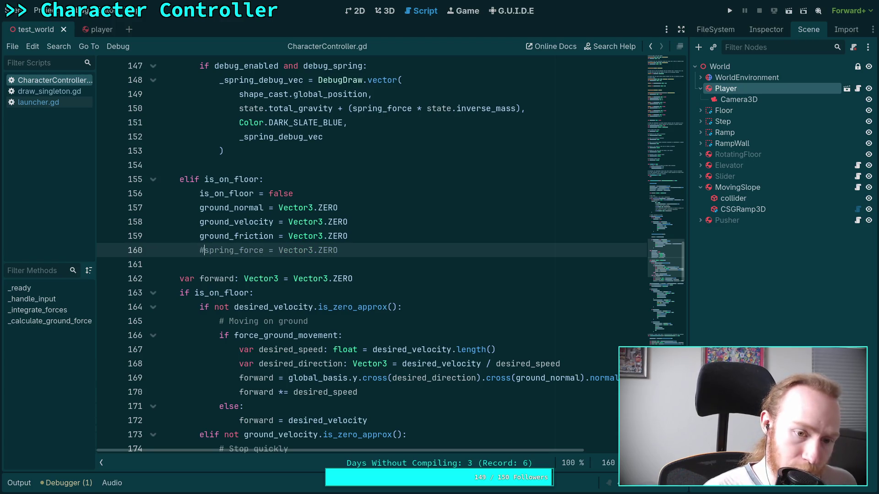
key(ctrl+s)
click(729, 11)
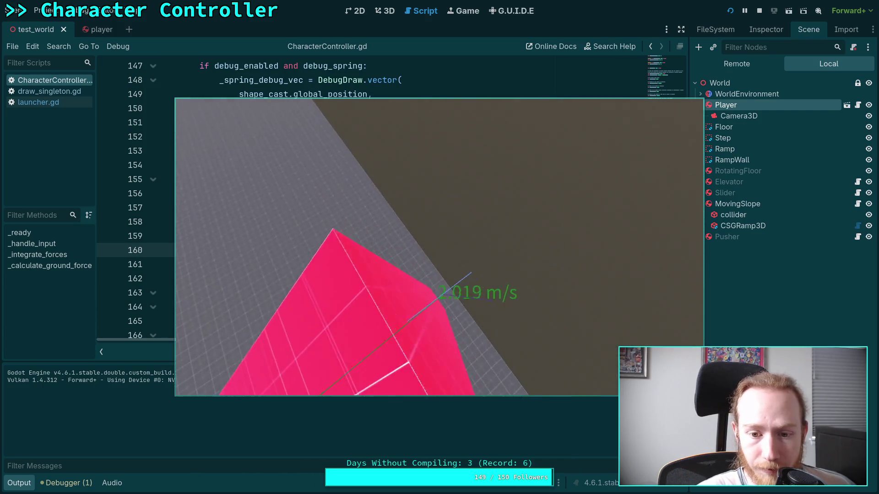
click(759, 9)
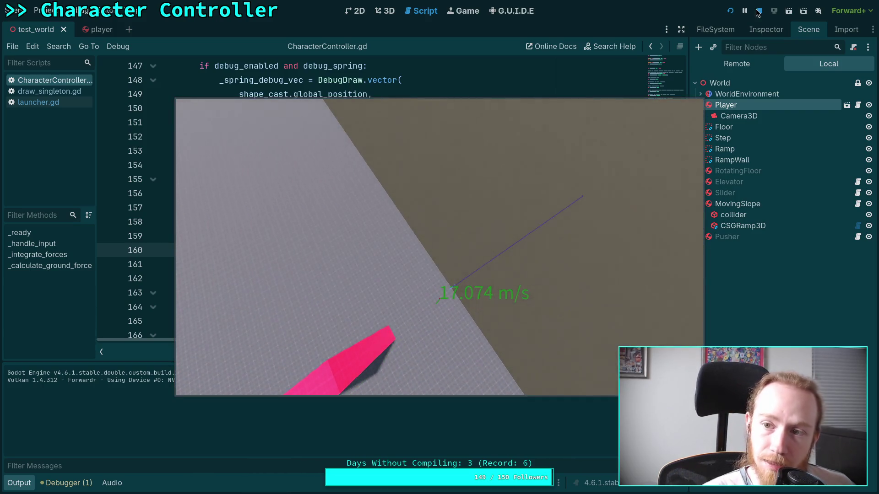
key(BackSpace)
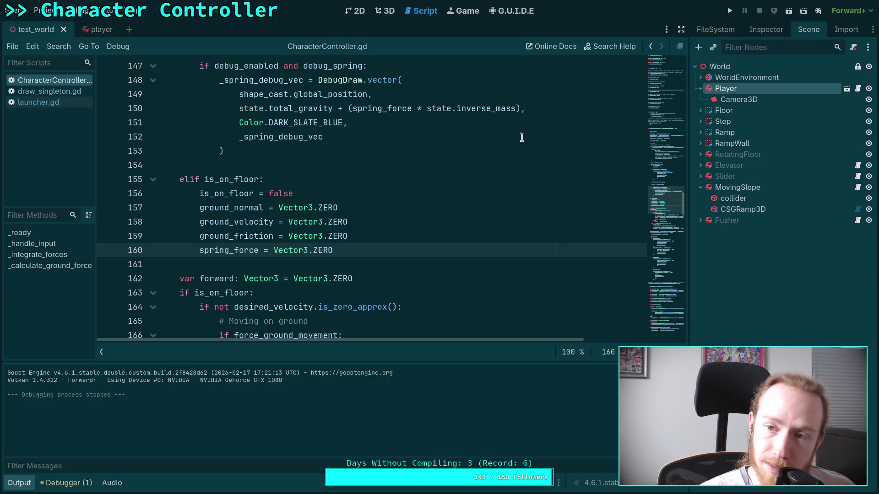
key(F5)
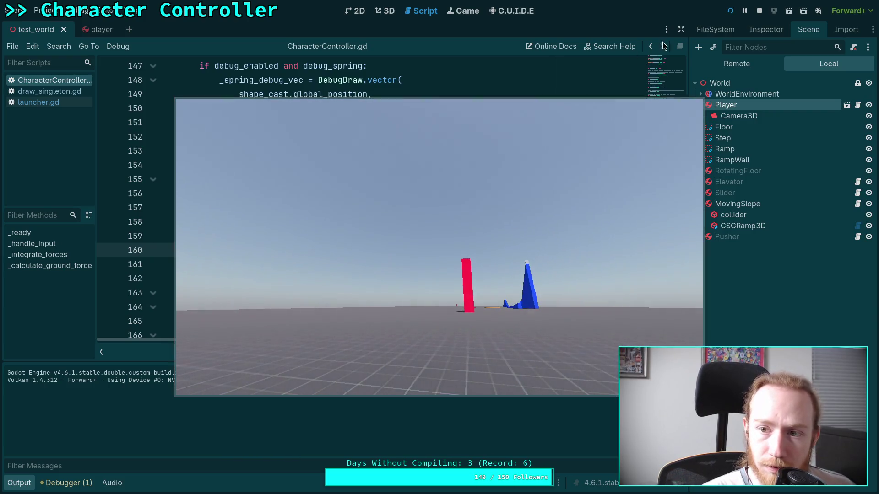
click(760, 11)
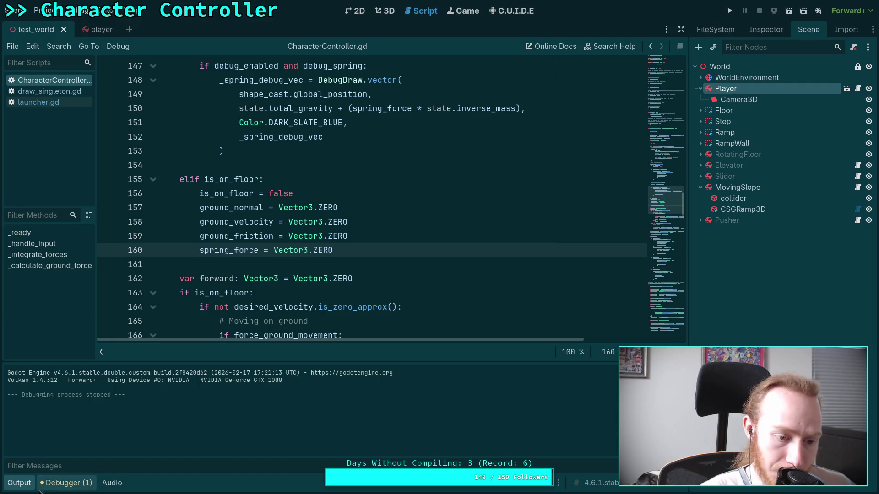
Step: Hide the Output panel and scroll through _integrate_forces and _calculate_ground_force
click(24, 478)
scroll(344, 273, up, 12)
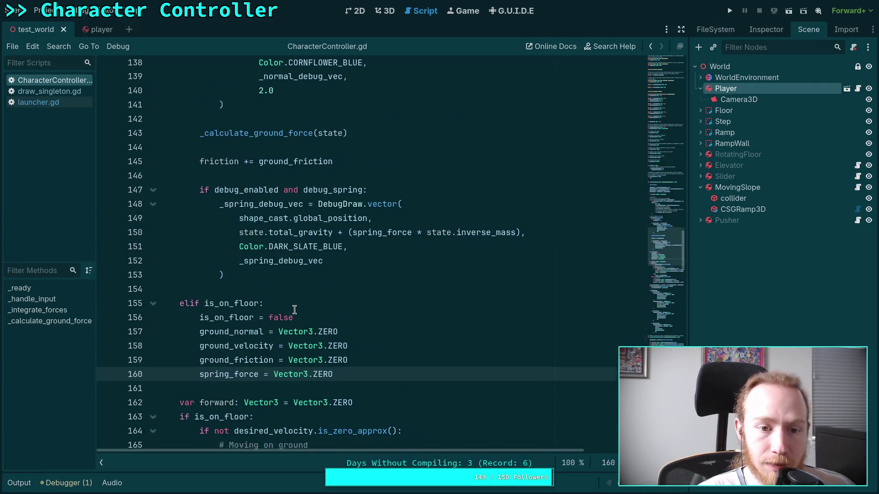
scroll(343, 273, up, 3)
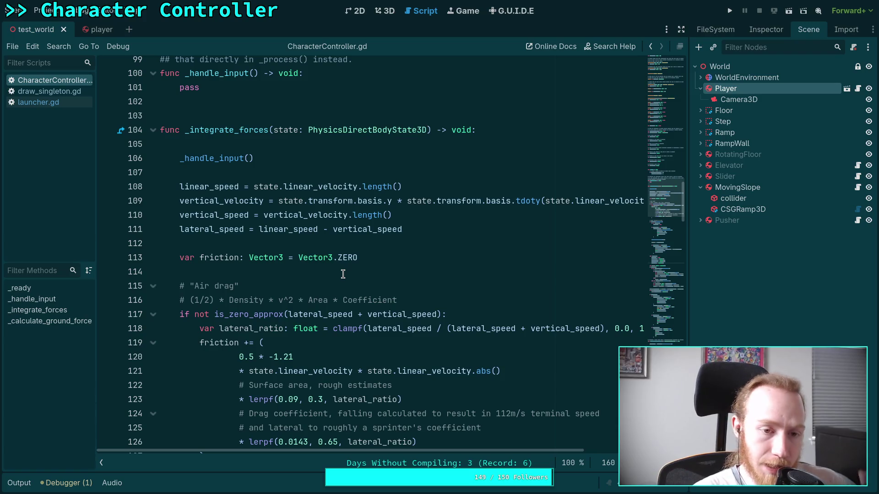
scroll(343, 270, down, 13)
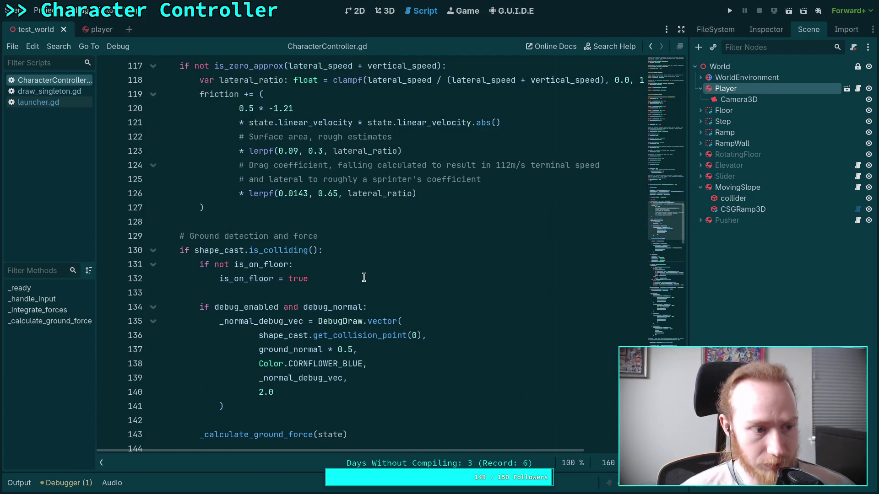
scroll(353, 268, down, 6)
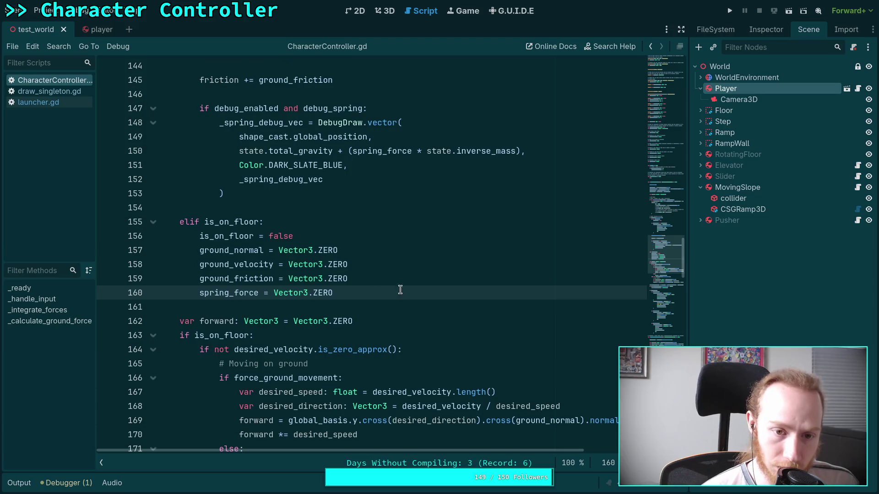
scroll(429, 293, down, 9)
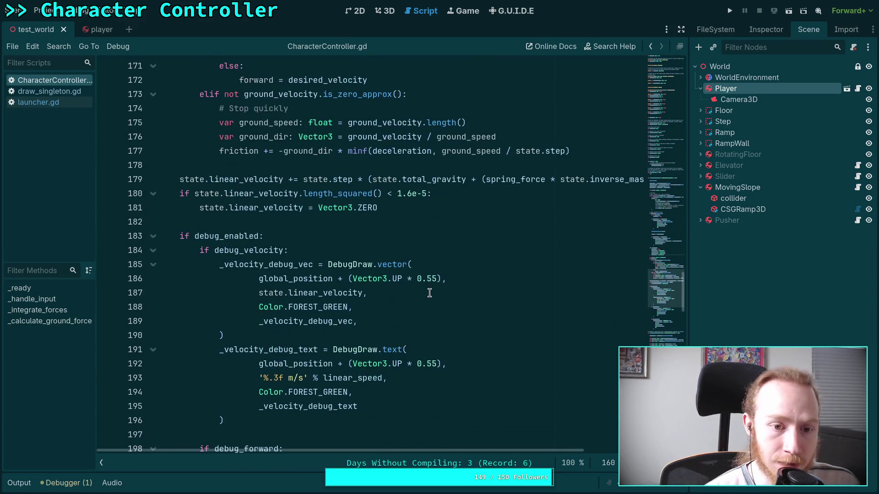
scroll(429, 292, up, 2)
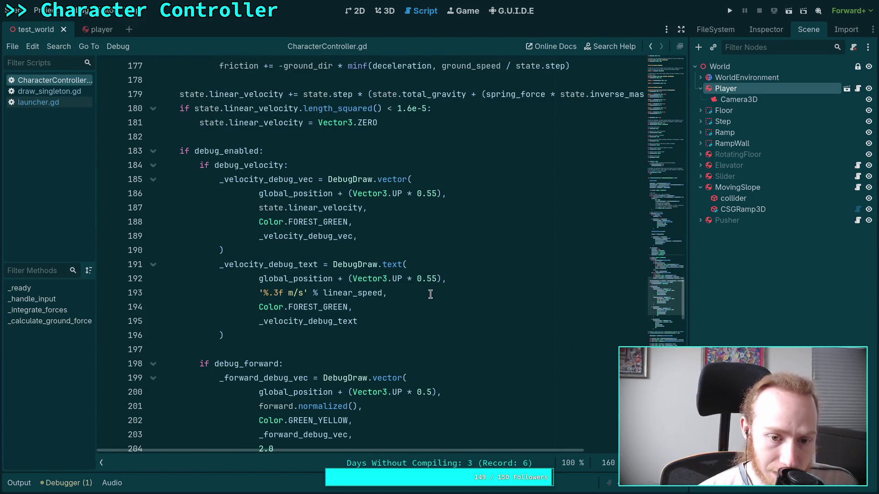
scroll(429, 293, down, 5)
scroll(430, 295, down, 8)
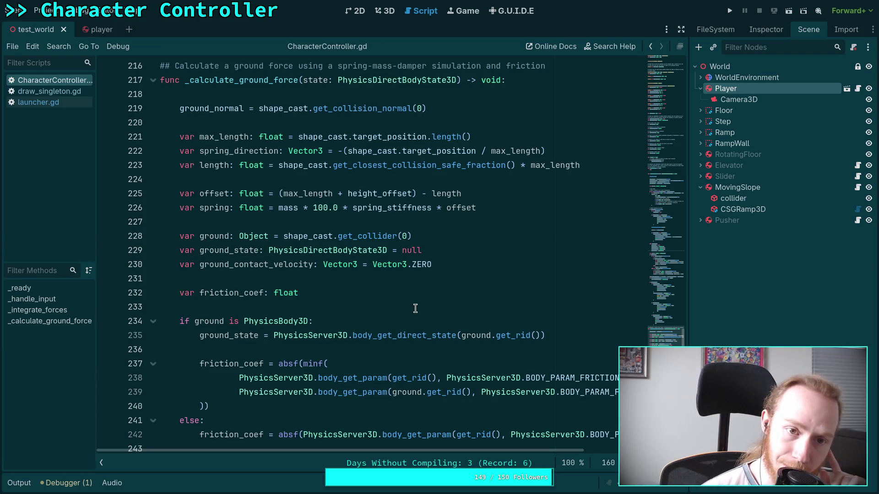
scroll(415, 308, down, 5)
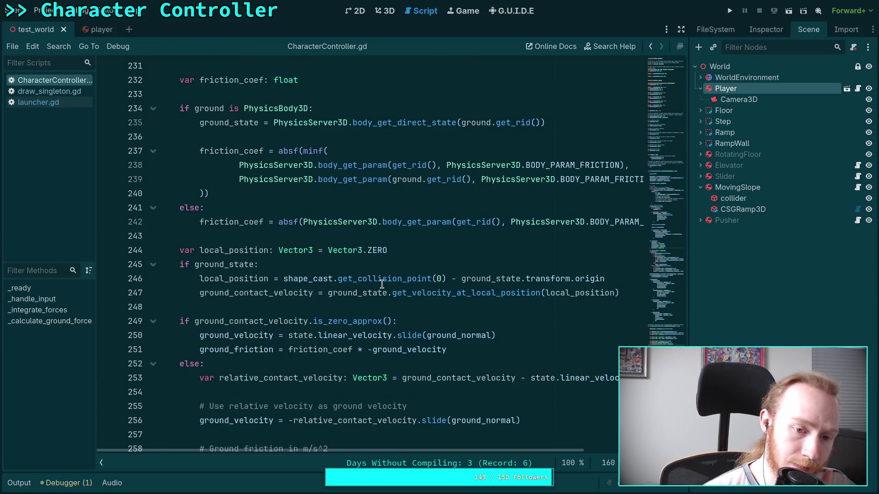
scroll(383, 284, down, 1)
Step: Highlight ground_friction usages, ending at its assignment on line 259
double_click(242, 306)
scroll(417, 326, down, 2)
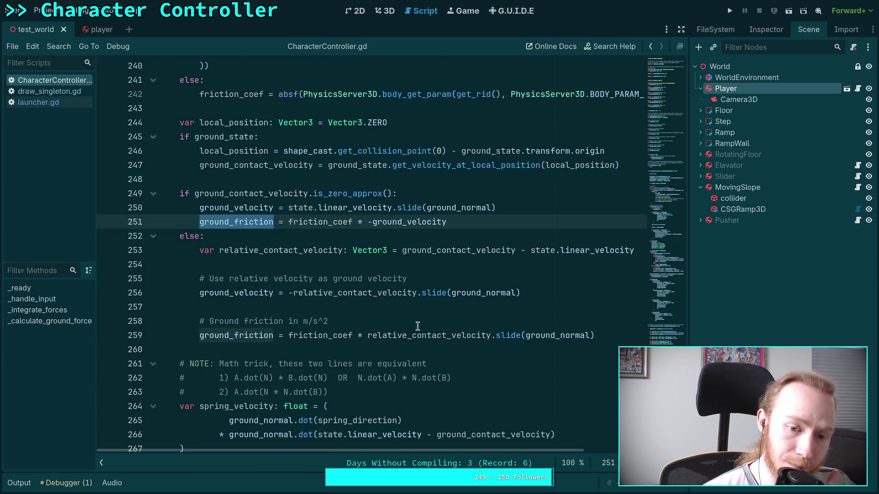
scroll(417, 326, down, 2)
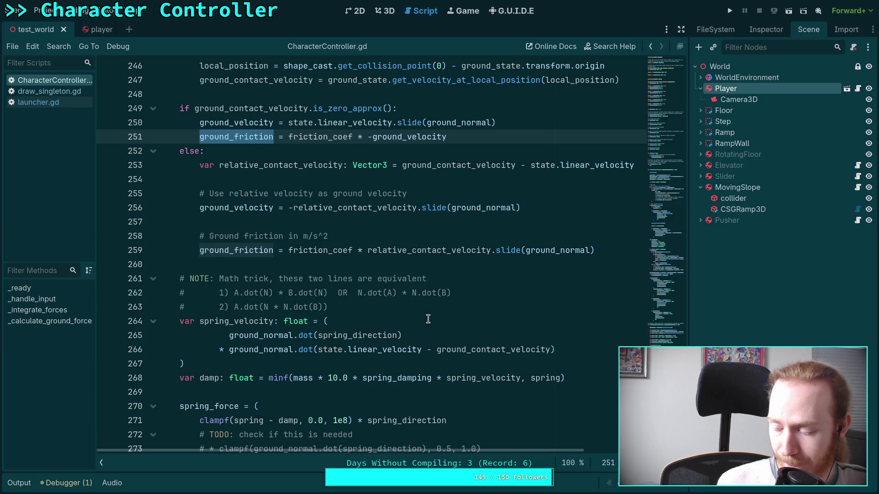
double_click(247, 249)
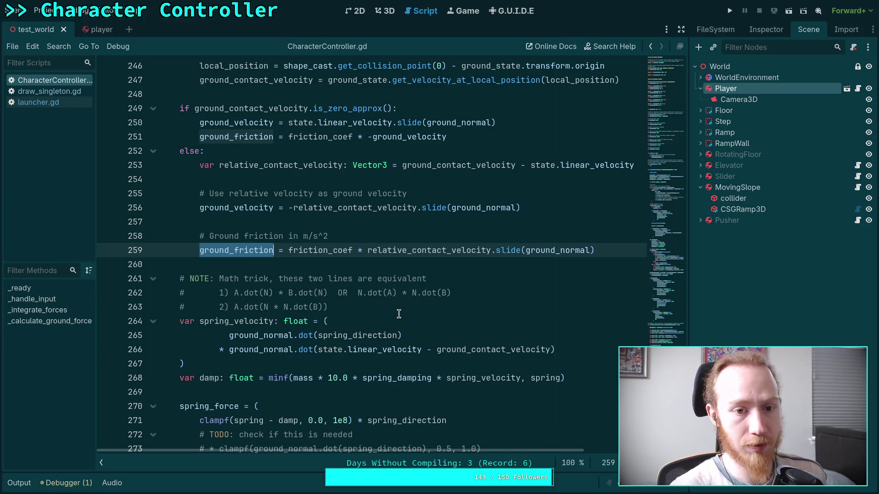
scroll(398, 314, up, 8)
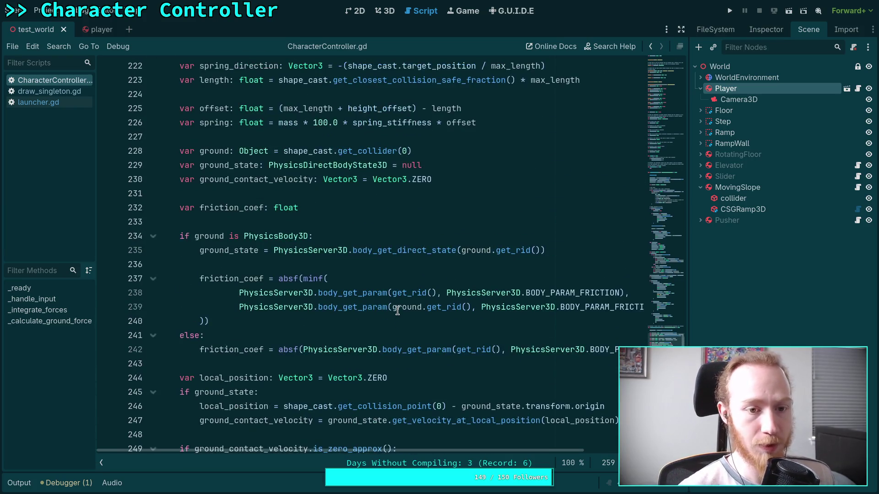
scroll(397, 311, up, 17)
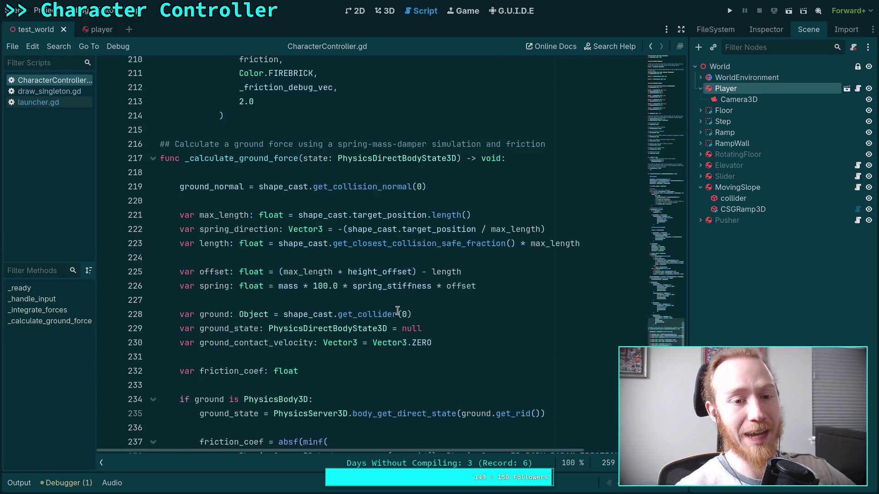
scroll(381, 297, up, 5)
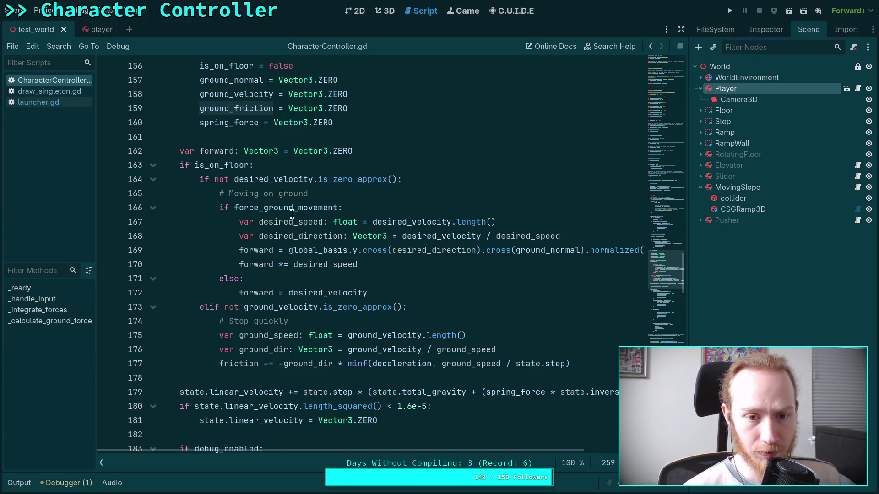
Step: Open a new indented line after forward = desired_velocity on line 172
click(448, 299)
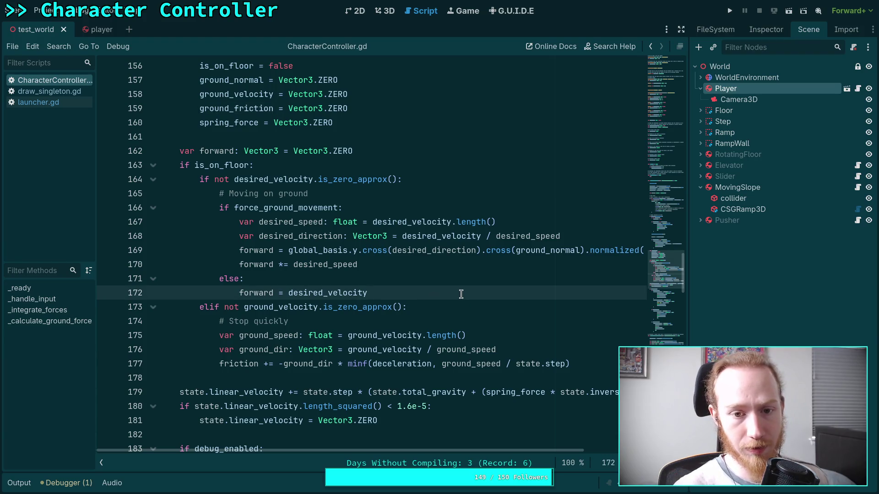
mouse_move(359, 222)
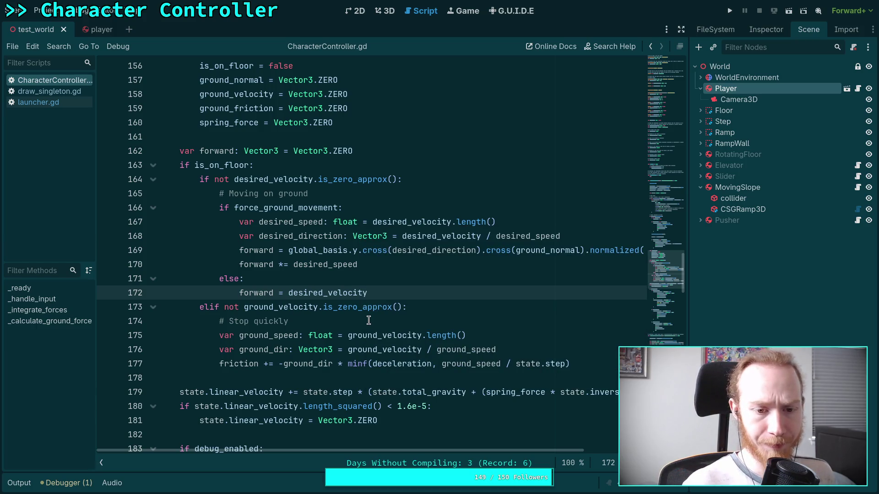
key(Return)
key(Return)
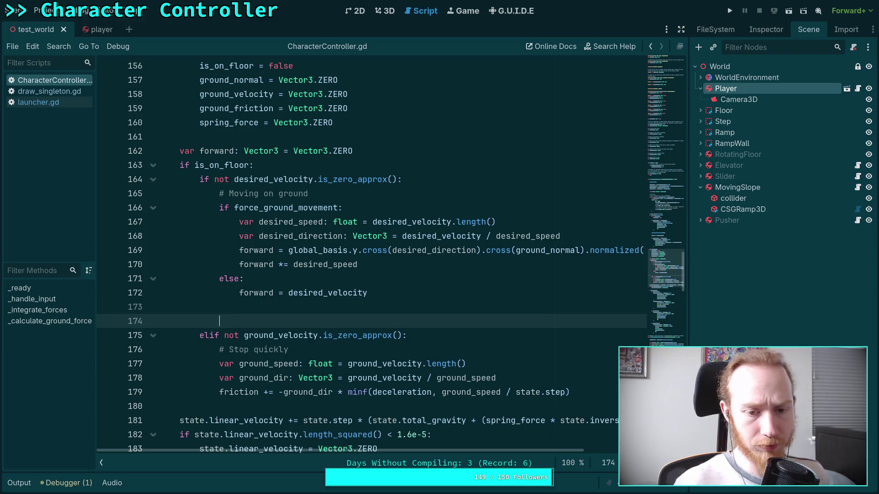
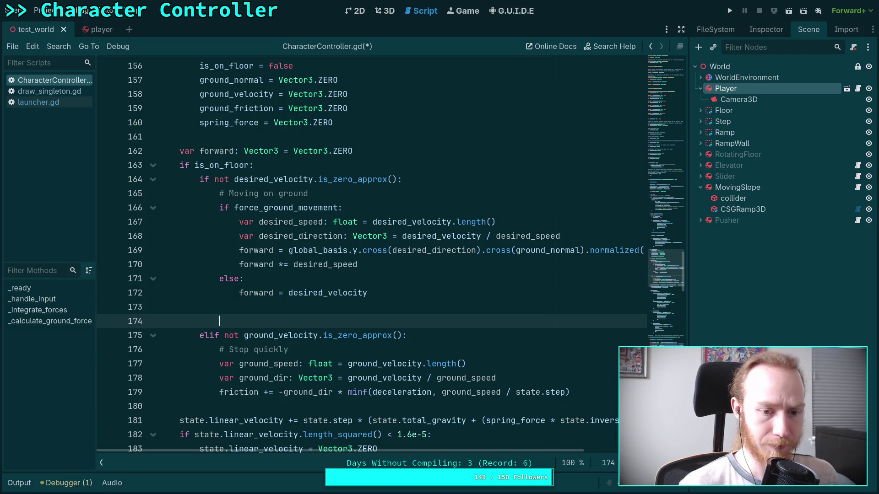
Step: Type the comment '# Remove ground' in the on-floor movement branch
text(#)
key(BackSpace)
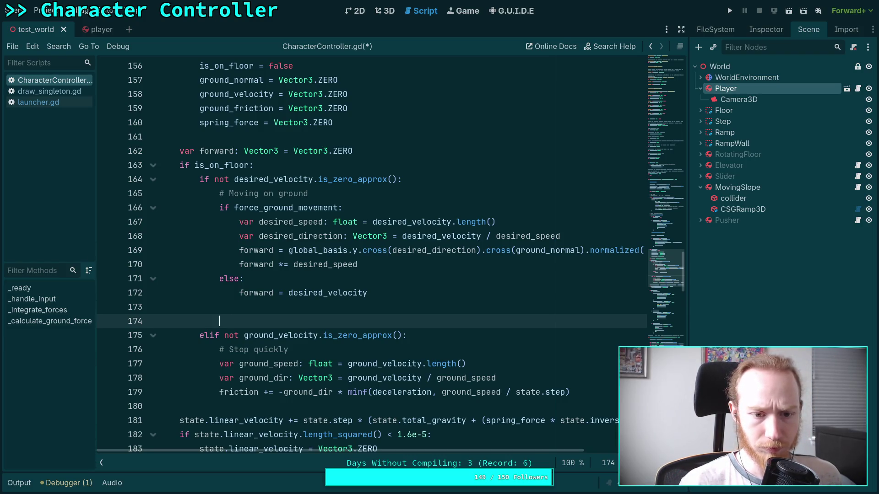
text(# )
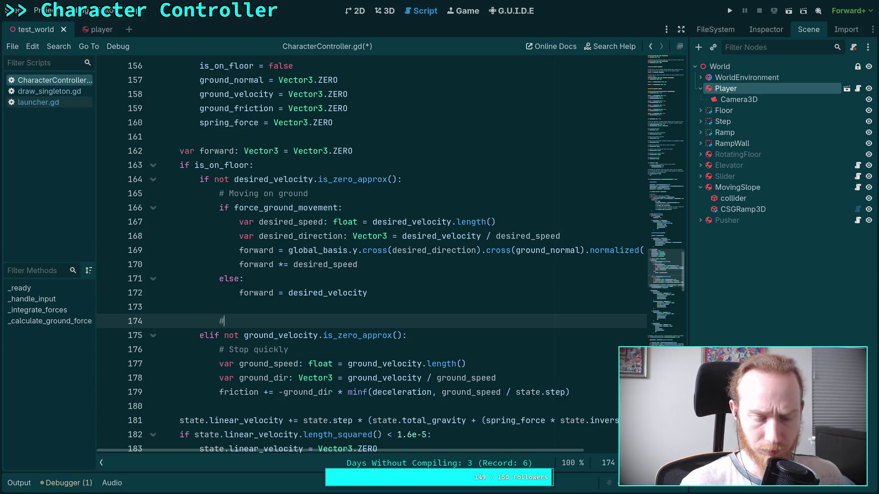
text(Remove g)
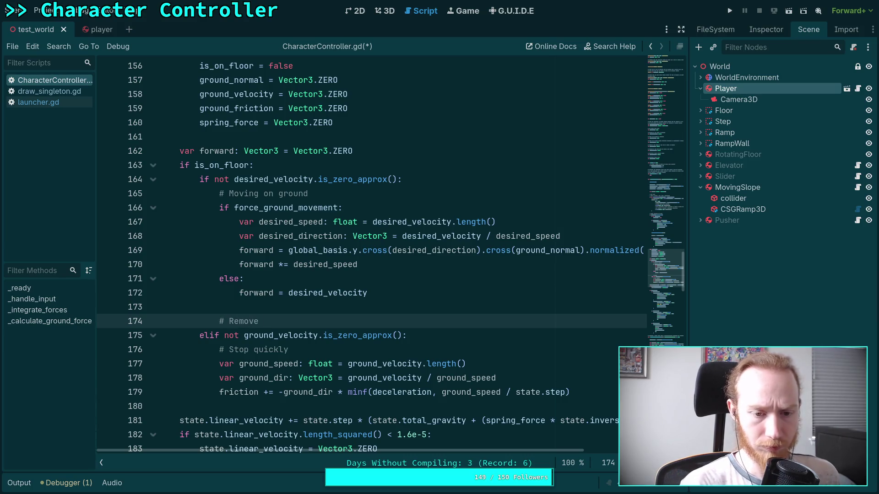
text(round)
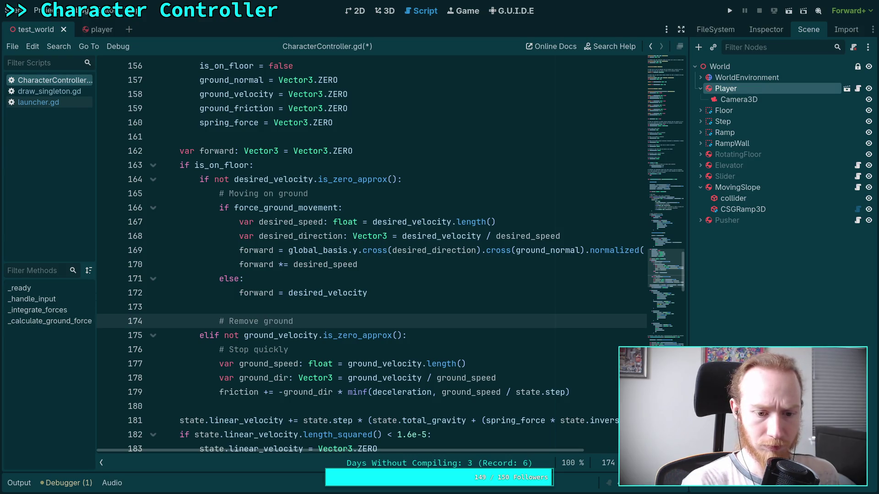
Step: Cut the 'friction += ground_friction' line after the _calculate_ground_force(state) call
scroll(306, 341, up, 10)
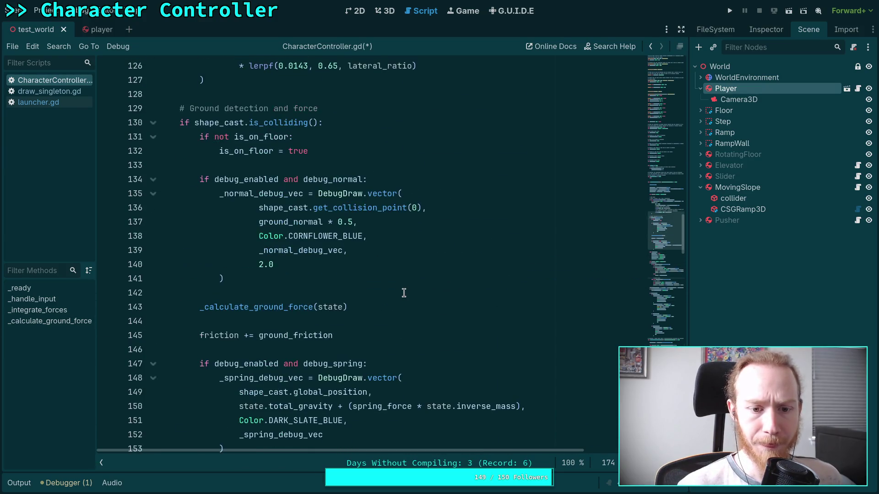
scroll(306, 341, down, 5)
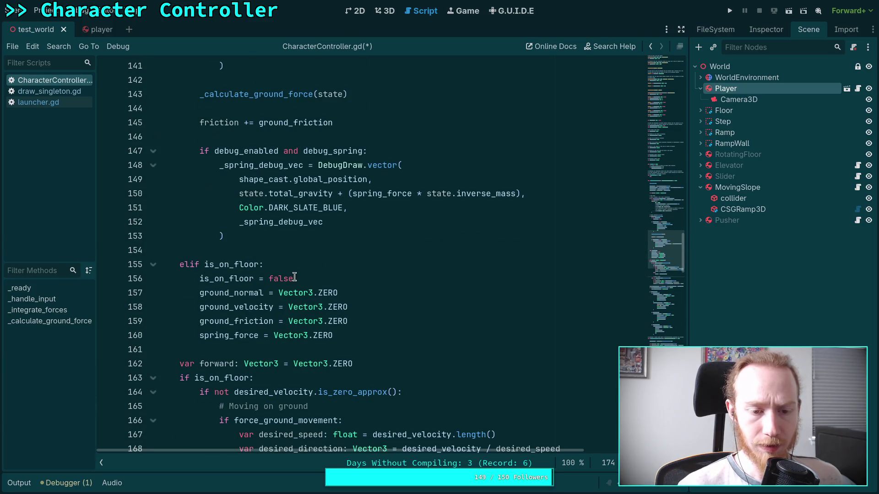
scroll(294, 277, up, 3)
scroll(294, 277, down, 5)
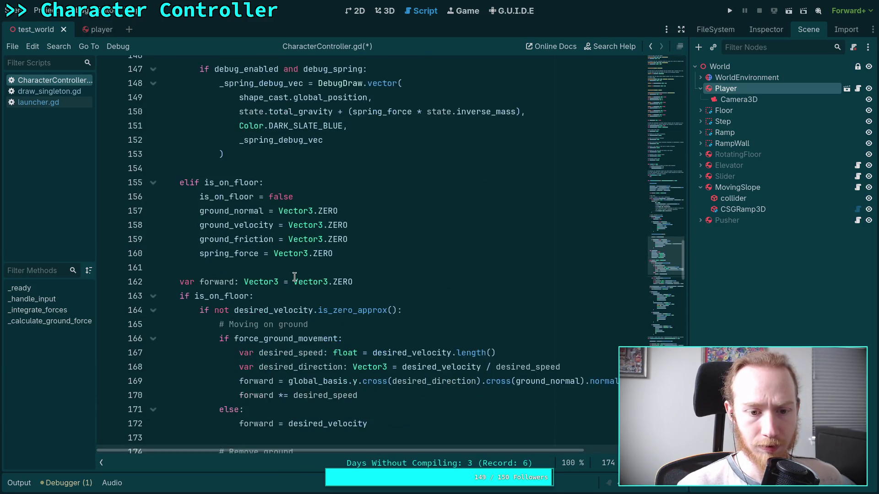
scroll(294, 277, up, 4)
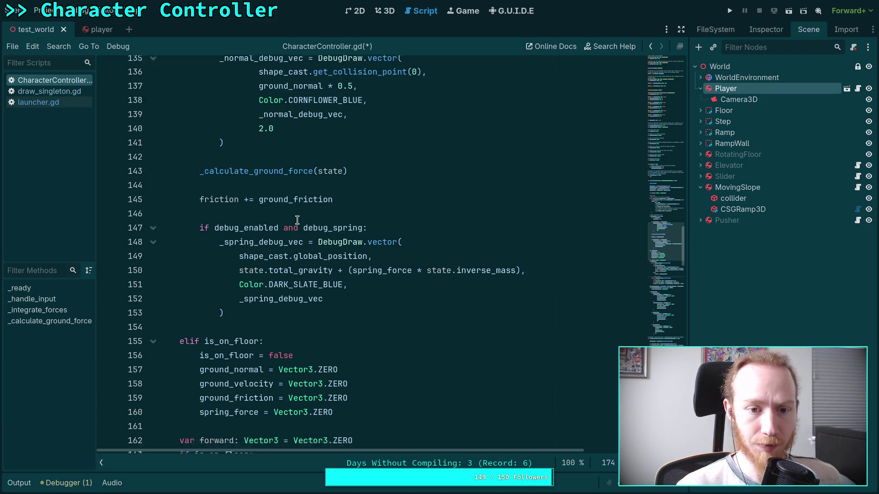
scroll(303, 227, down, 7)
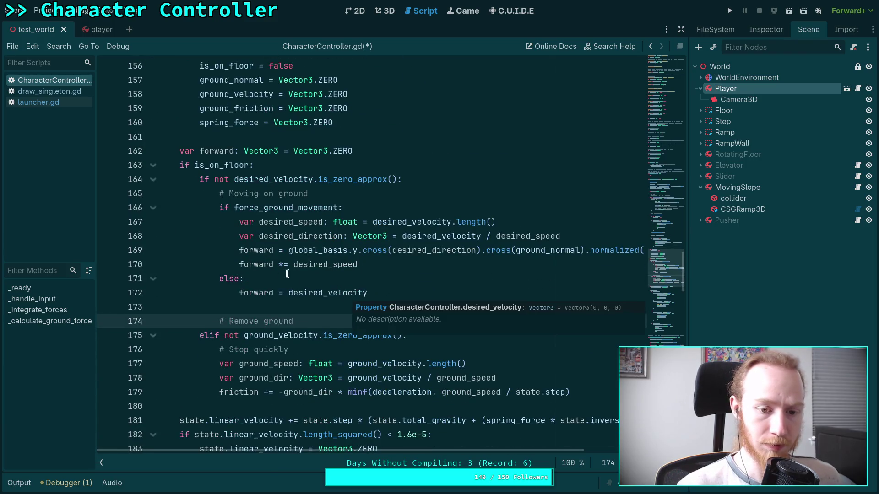
scroll(221, 236, up, 3)
scroll(229, 161, up, 3)
scroll(373, 206, down, 6)
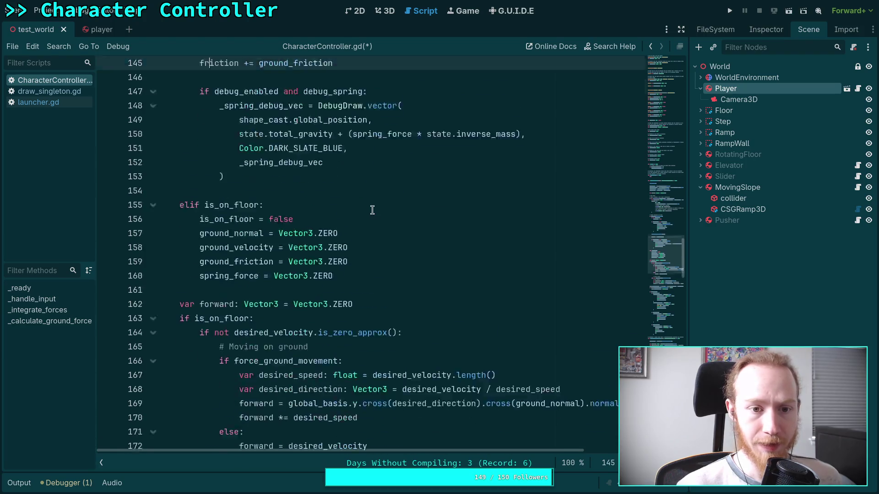
scroll(462, 237, down, 2)
scroll(458, 238, up, 5)
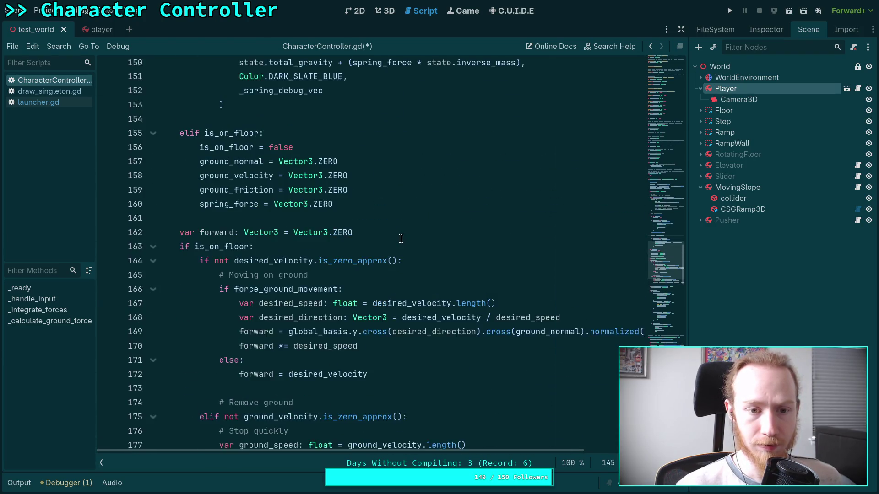
scroll(401, 238, down, 4)
scroll(412, 240, up, 3)
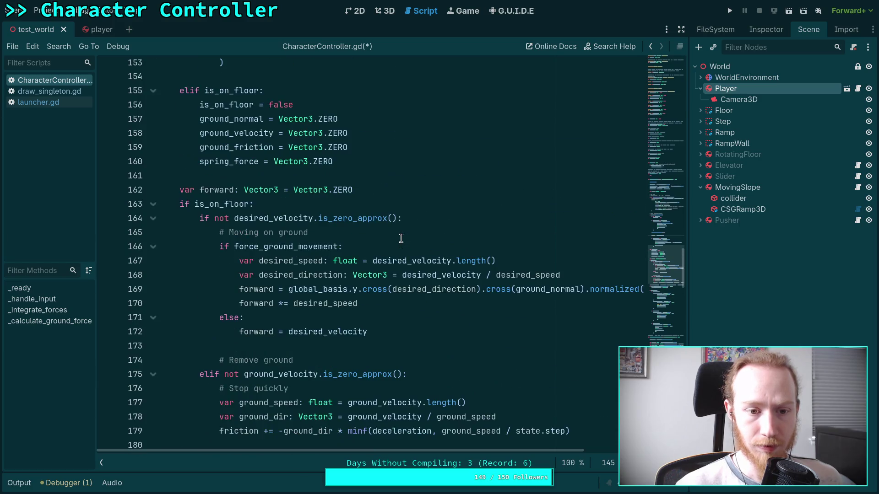
scroll(427, 243, up, 4)
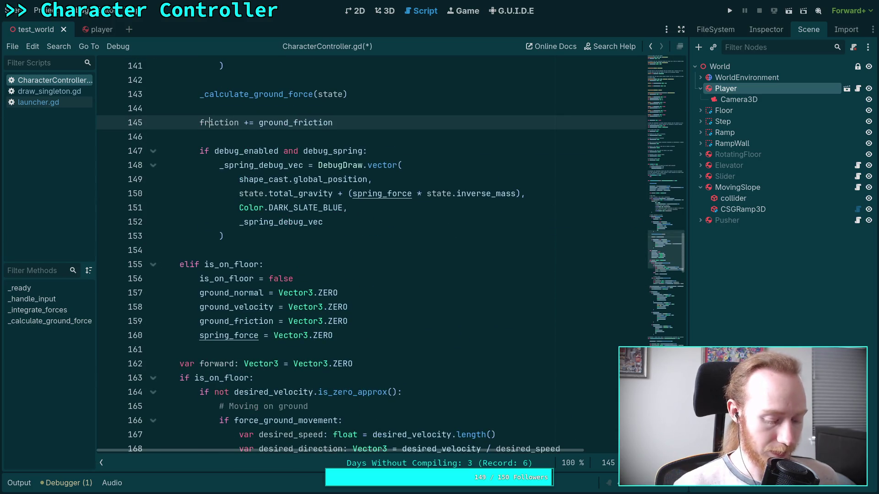
key(ctrl+shift+k)
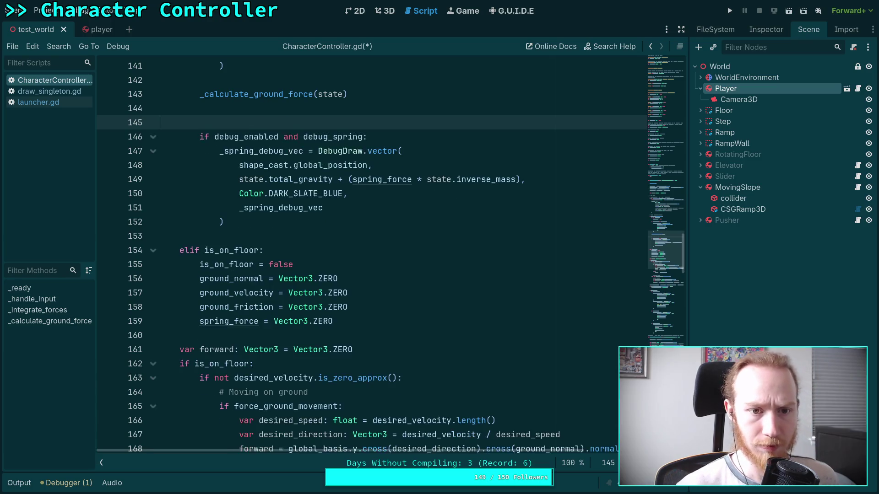
Step: Remove the leftover empty line and paste 'friction += ground_friction' under 'if is_on_floor:'
key(BackSpace)
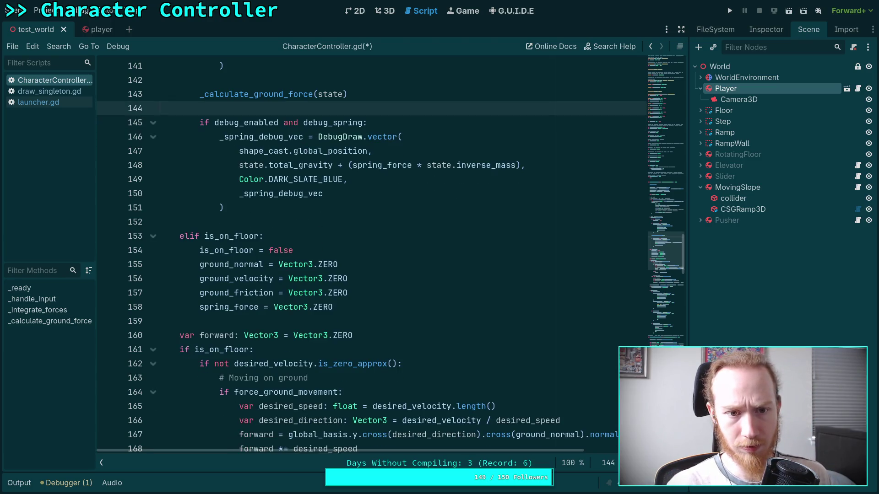
scroll(342, 289, down, 3)
scroll(336, 279, down, 2)
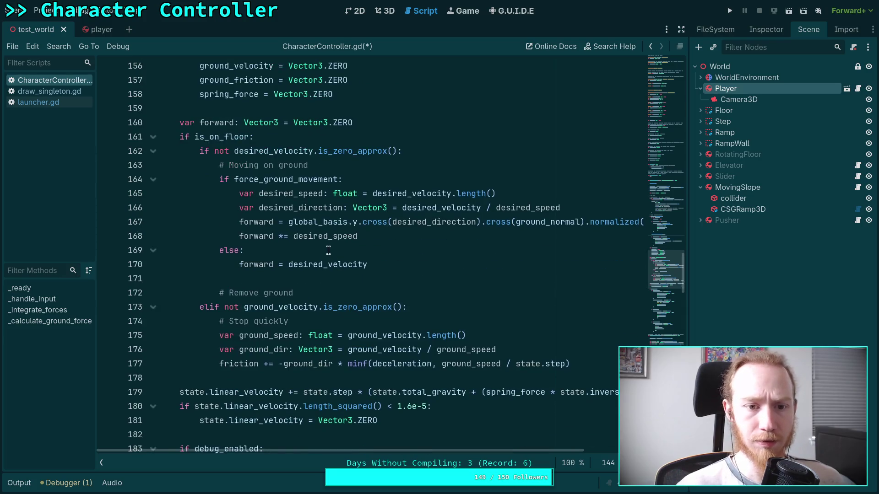
click(296, 141)
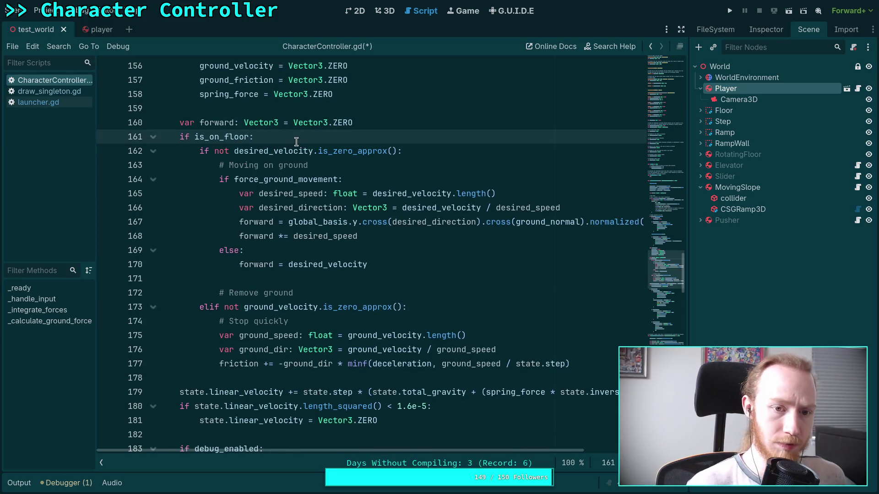
key(Return)
text(friction += ground_friction)
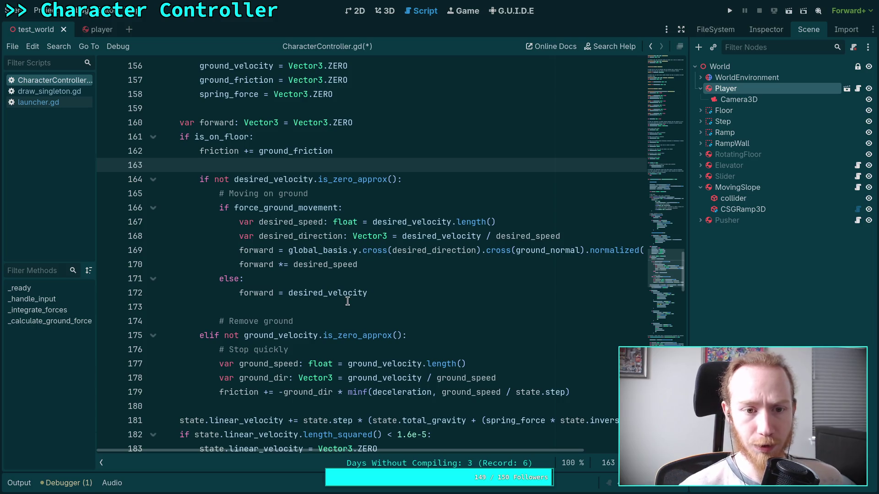
Step: Complete the comment as '# Remove ground friction up to forward movement amount' with blank lines below
click(351, 318)
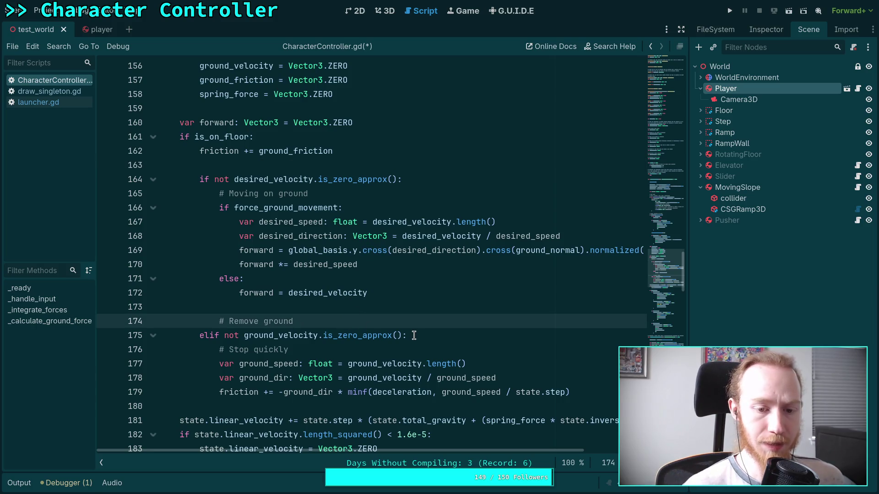
text(friction up)
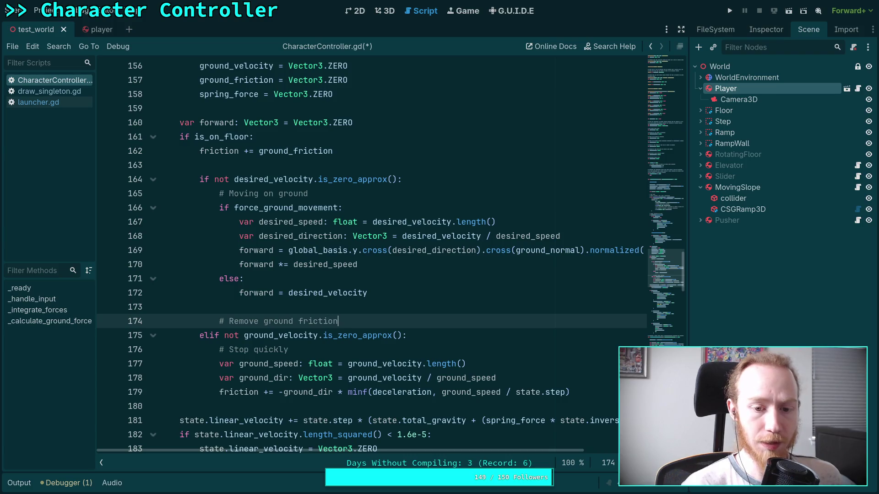
text( to forward move)
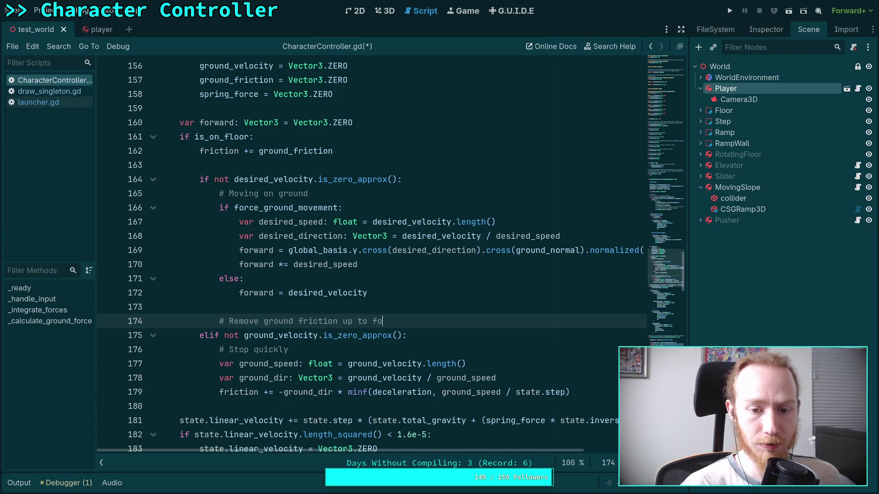
text(ment)
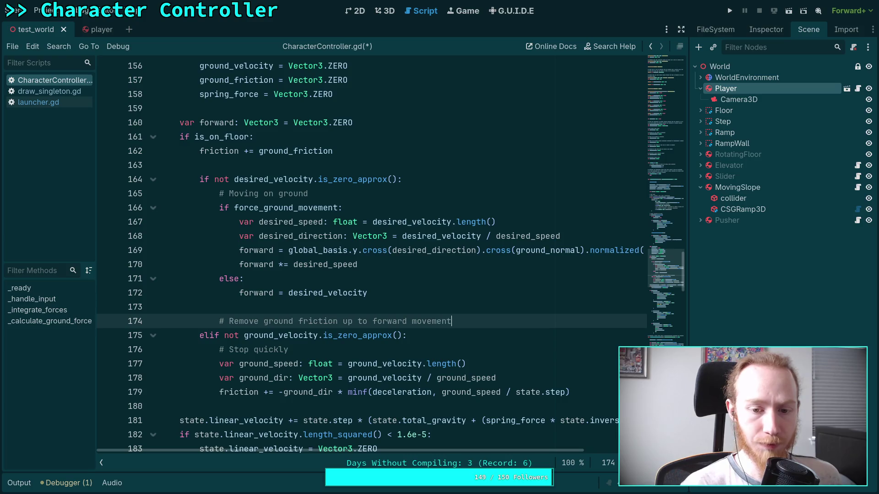
key(Return)
key(Return)
key(Up)
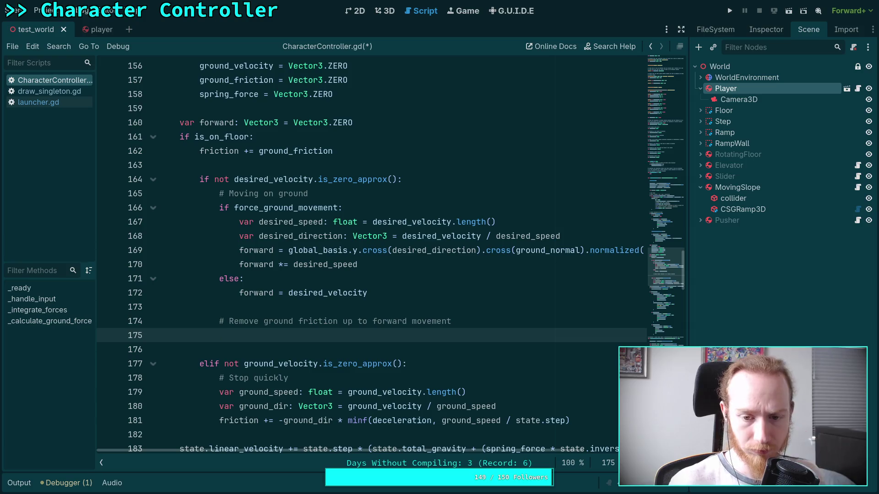
click(521, 327)
text(amount)
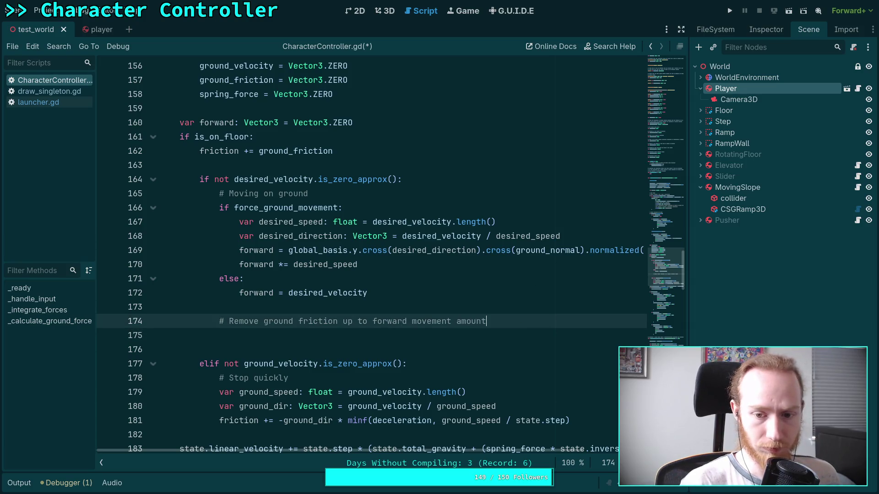
click(220, 336)
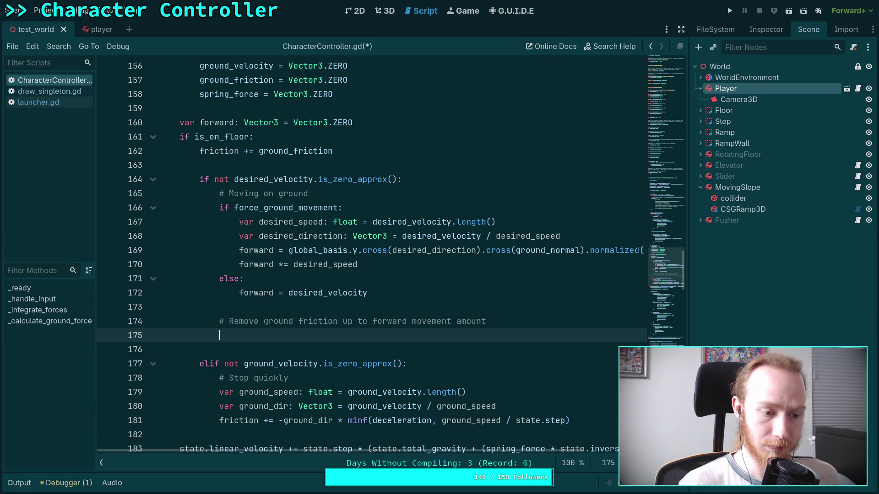
click(279, 151)
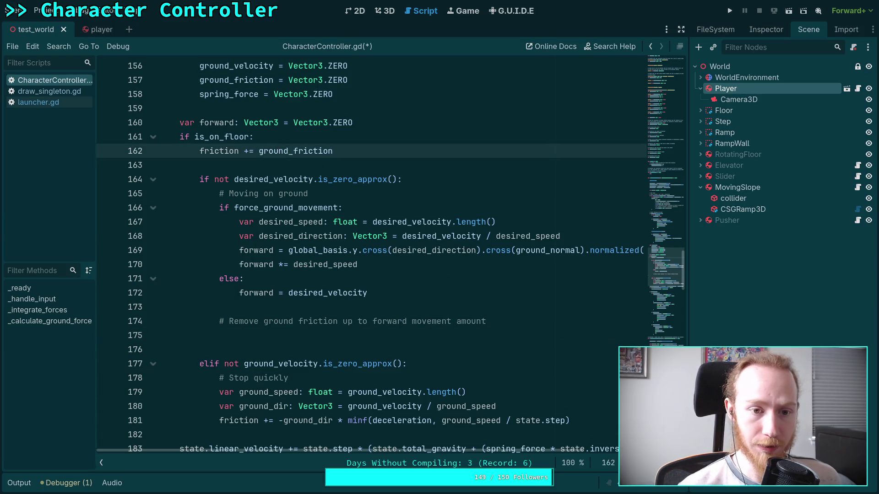
Step: Move the friction += ground_friction line below the stop-quickly branch, with a blank line above
key(alt+Down)
key(alt+Down)
key(alt+Down)
key(alt+Down)
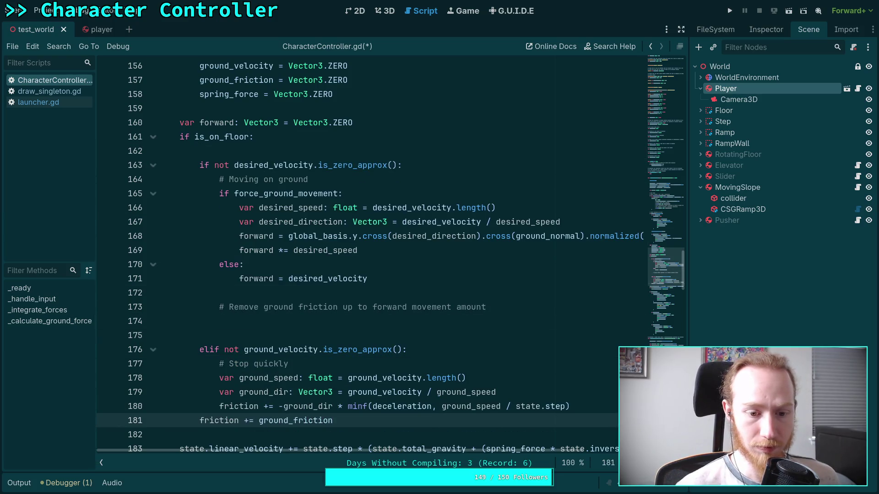
key(Up)
key(Return)
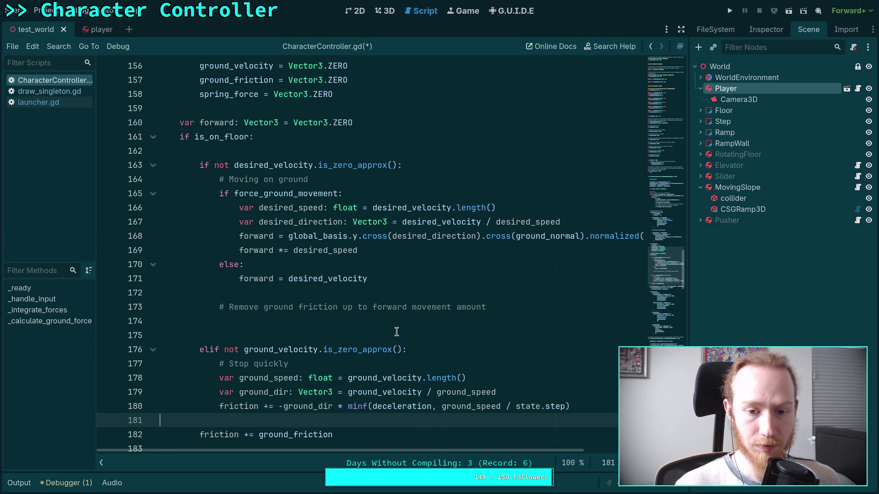
scroll(397, 332, down, 1)
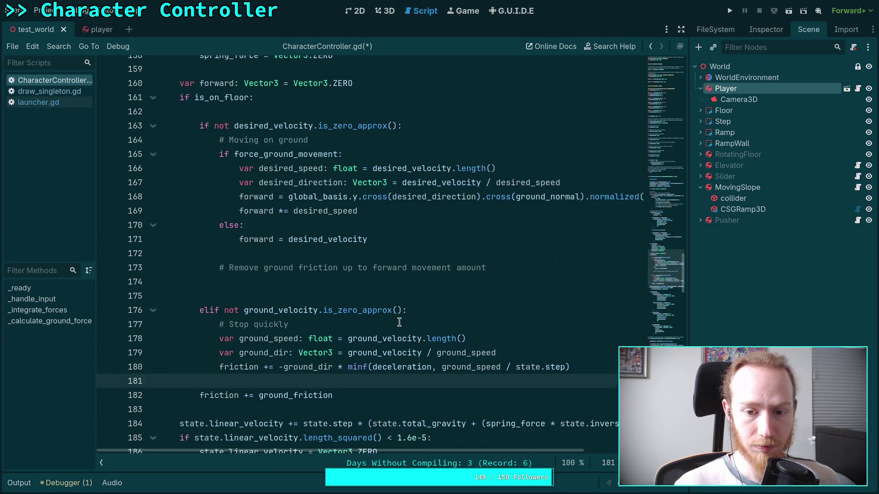
click(354, 393)
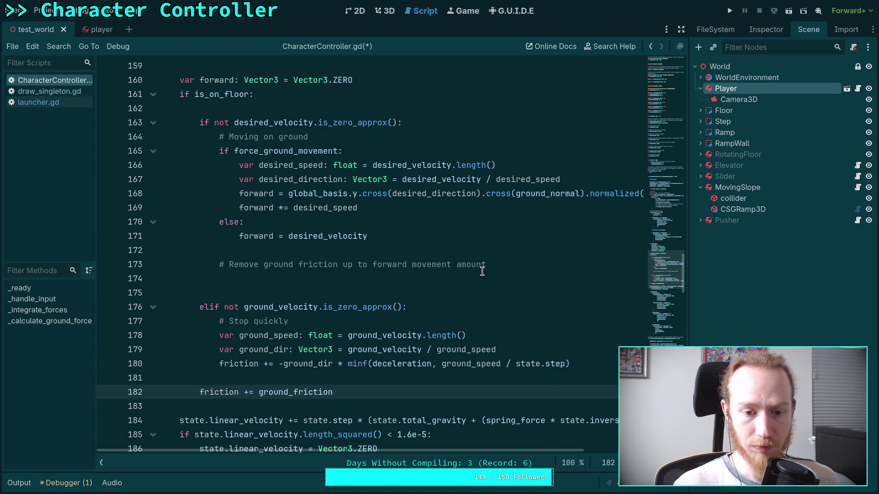
click(501, 264)
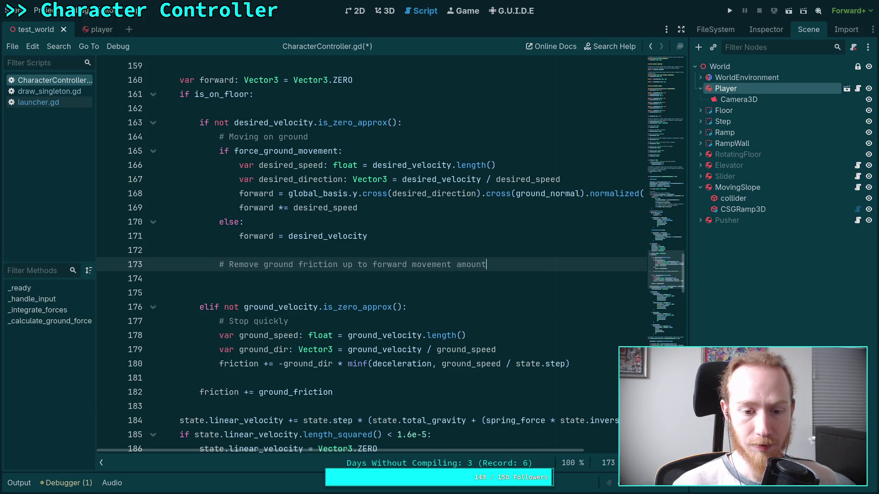
click(324, 394)
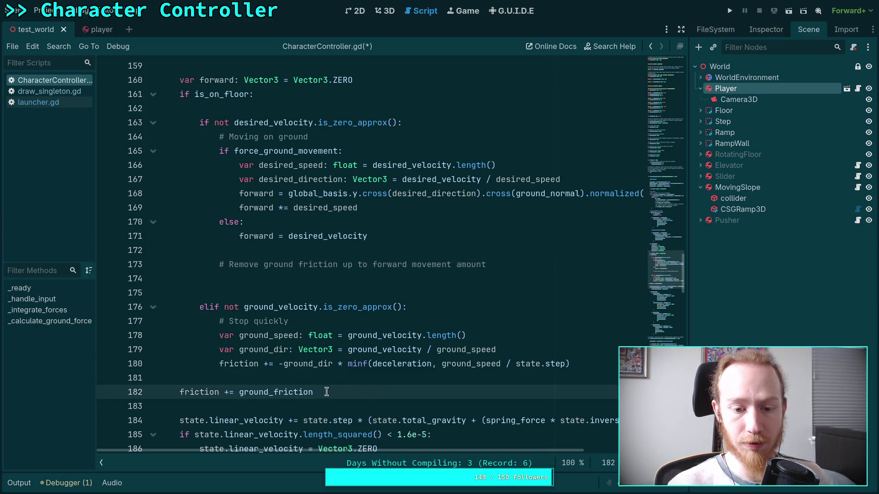
Step: Add the comment '# Add final ground friction' on a new line above it
click(294, 401)
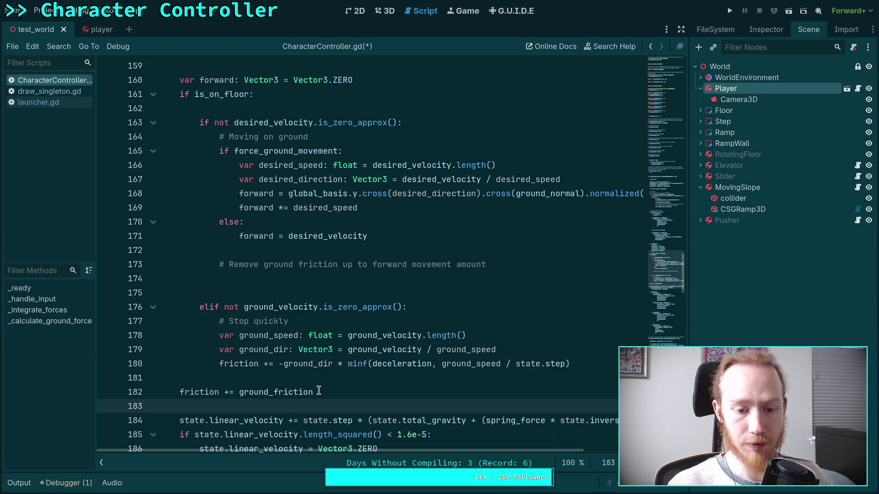
click(304, 379)
key(Return)
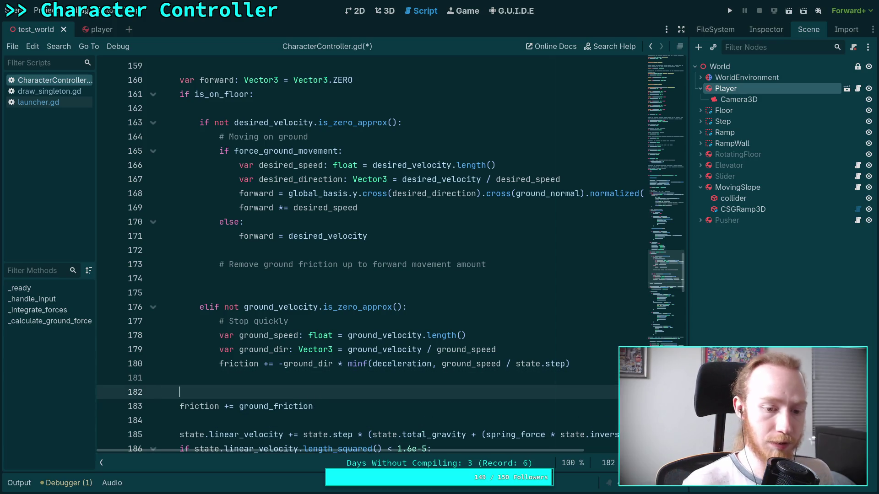
text(# ADd)
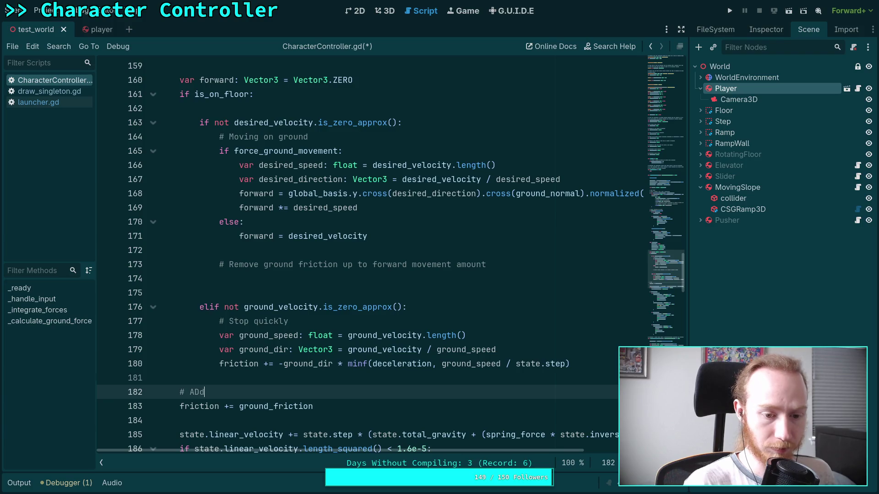
key(BackSpace)
key(BackSpace)
text(dd fina)
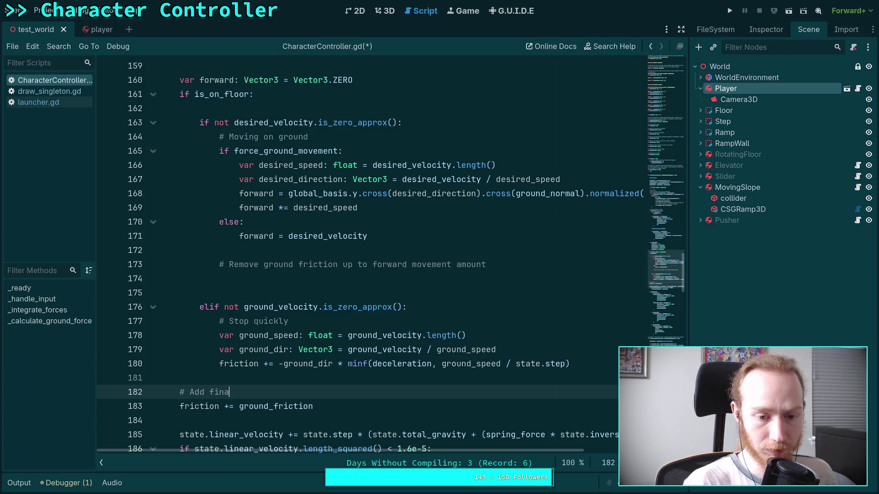
text(l ground frictio)
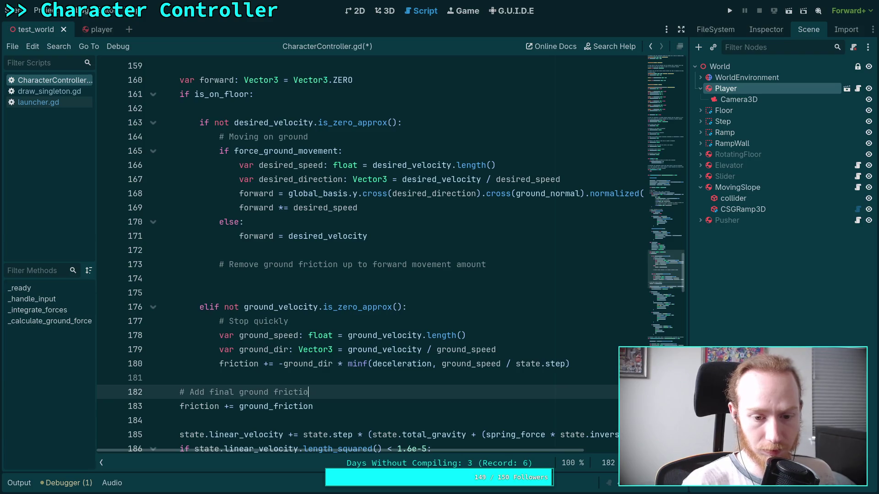
text(n)
click(498, 275)
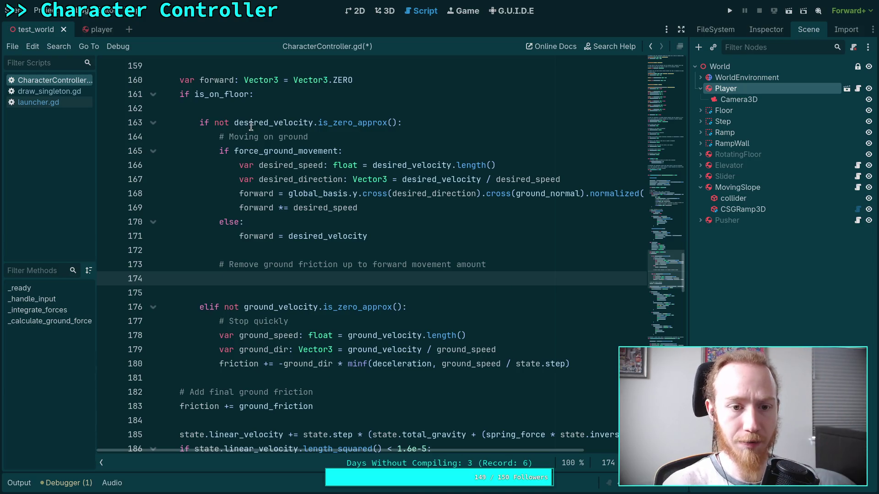
Step: Delete the blank line after 'if is_on_floor:' and change 'Remove' to 'Reduce' in the comment
click(267, 112)
key(BackSpace)
click(439, 266)
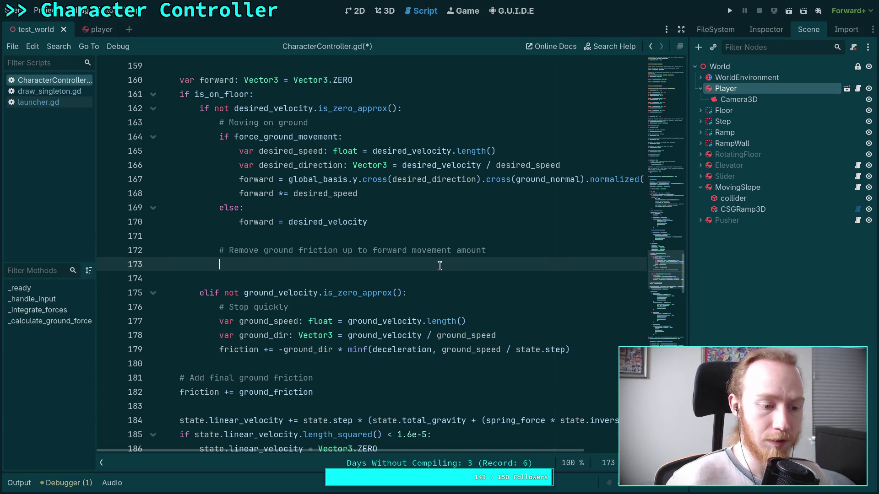
click(574, 351)
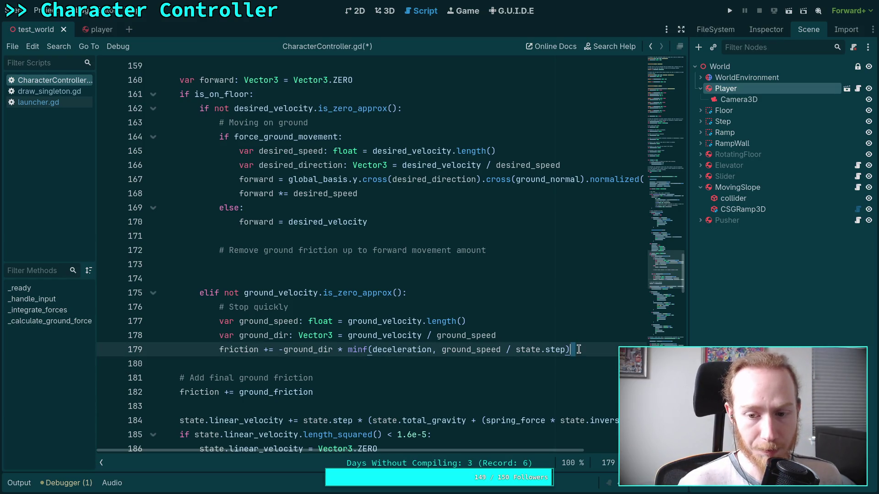
drag(595, 352, 213, 350)
click(276, 259)
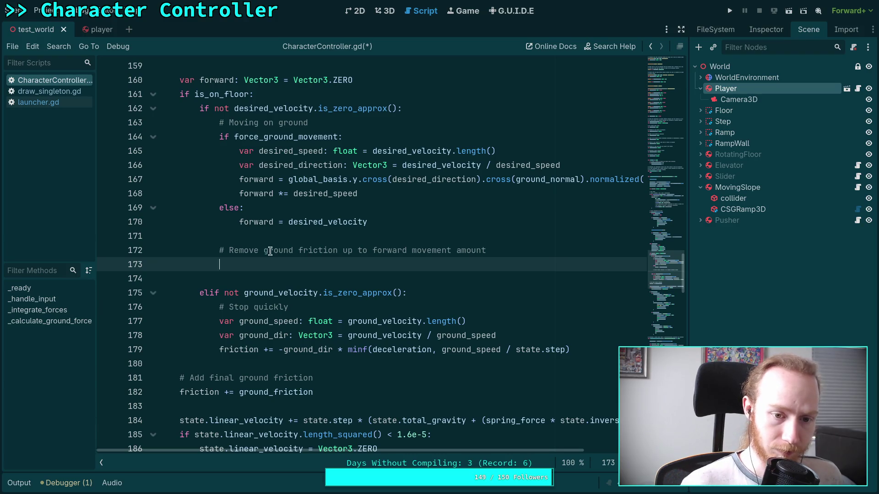
drag(234, 250, 259, 250)
text(educe)
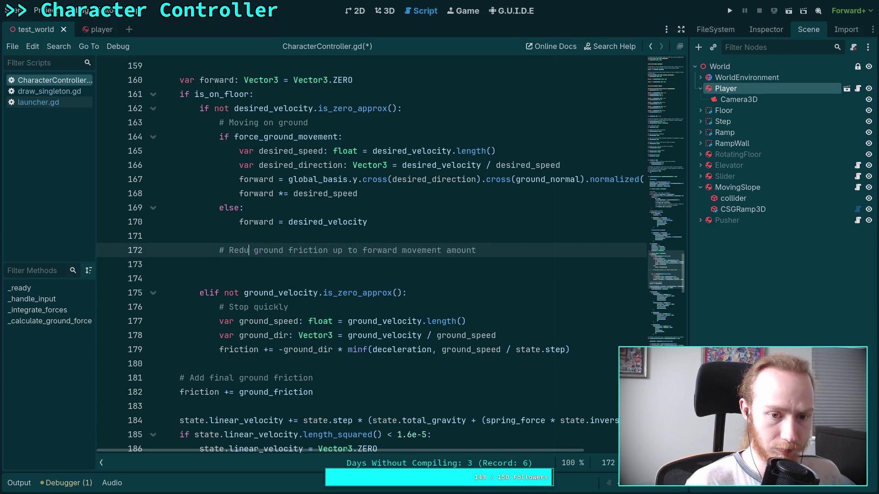
click(315, 269)
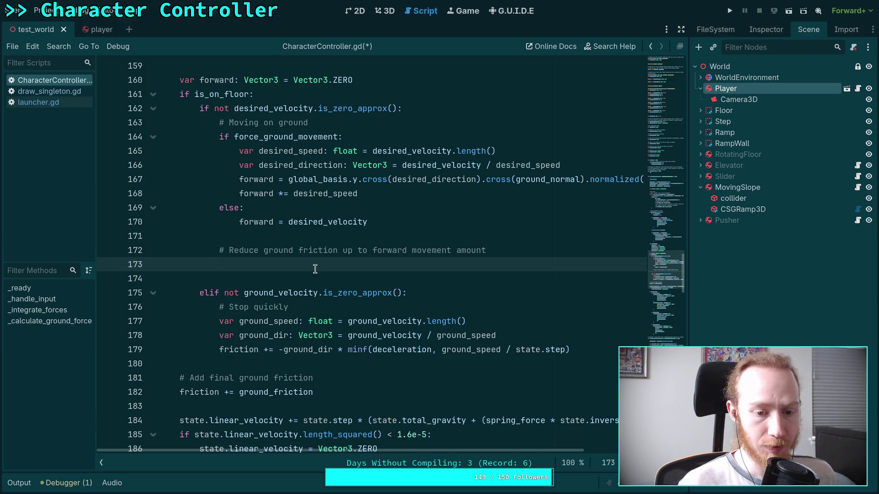
Step: Start the line 'ground_friction -= forward' under the Reduce comment
text(ground)
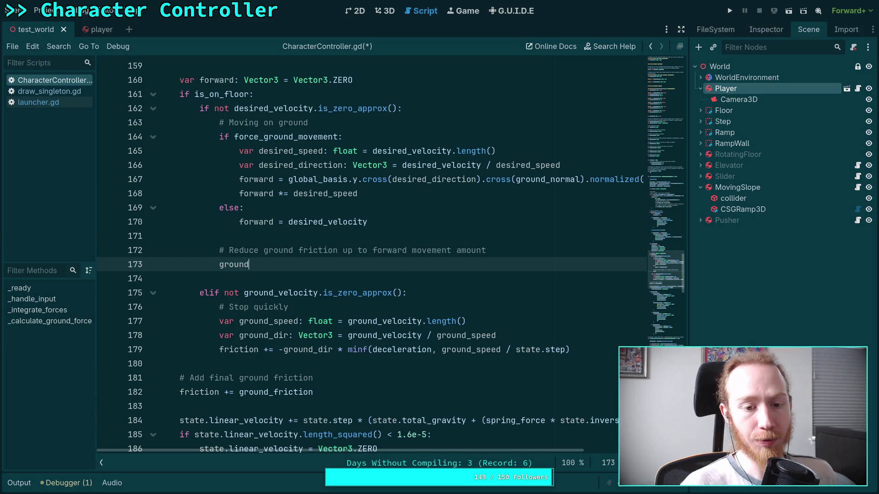
key(Return)
text(=)
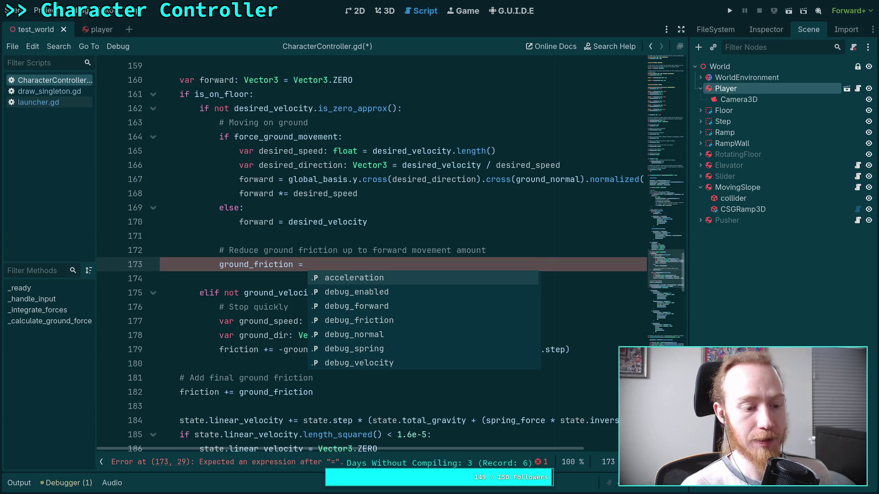
key(BackSpace)
key(BackSpace)
text(s/)
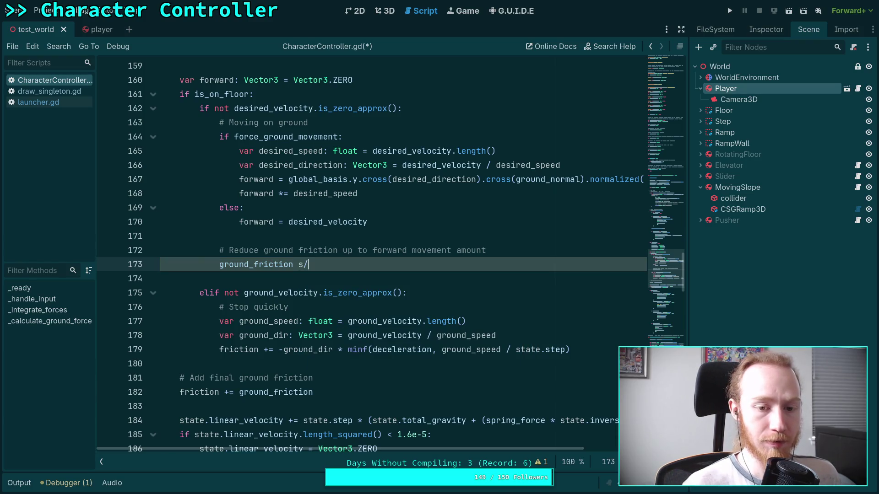
key(BackSpace)
key(BackSpace)
text(-= )
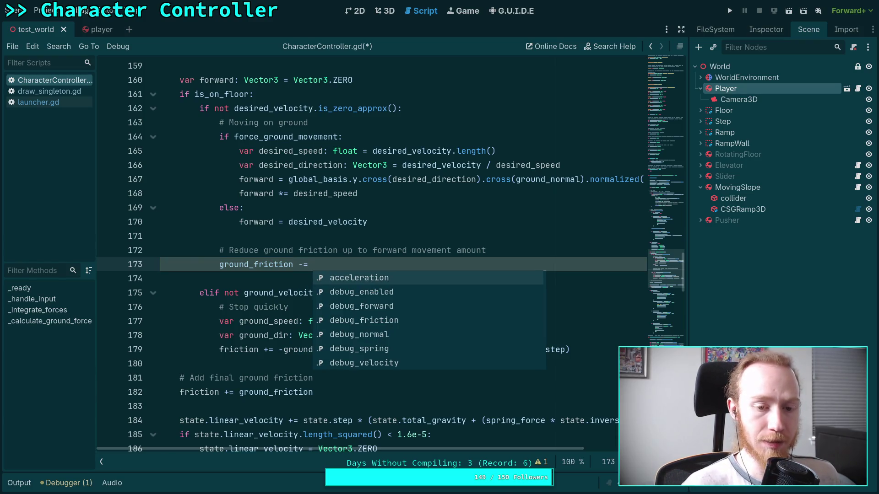
text(f)
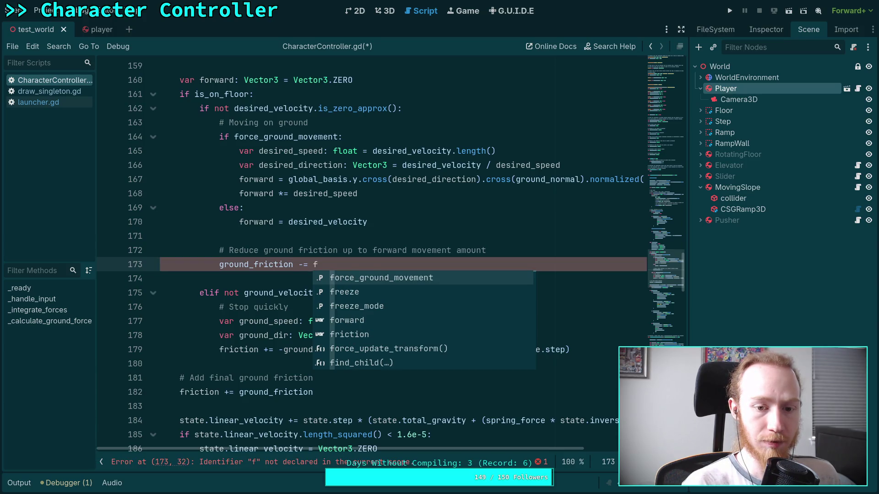
text(or)
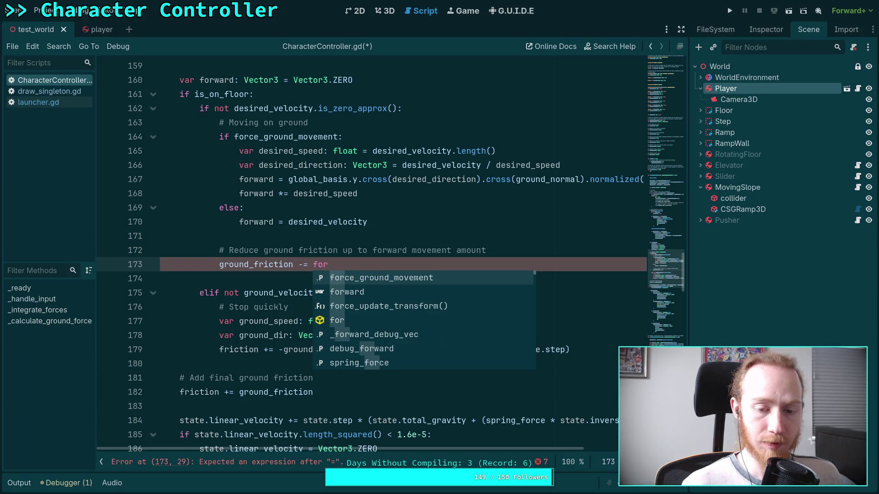
key(Down)
key(Return)
Step: Complete it as forward.limit_length(ground_friction.length()) and save CharacterController.gd
text(.lim)
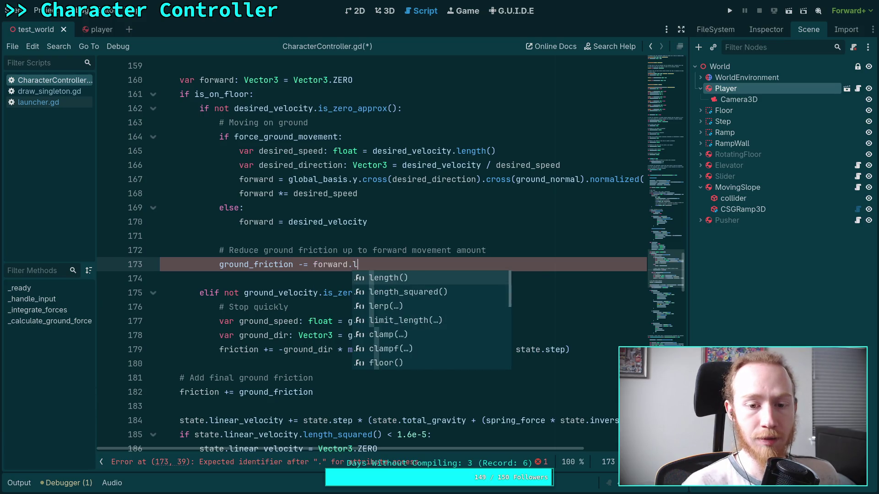
key(Return)
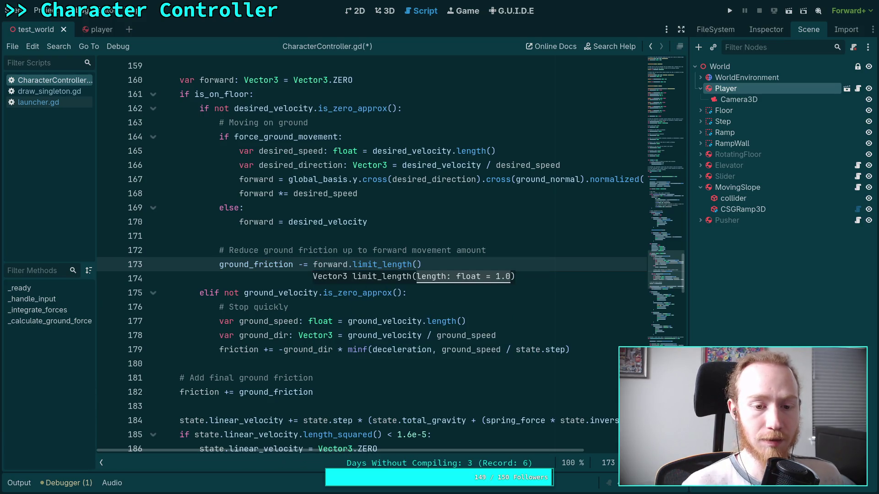
text(ground_)
key(Return)
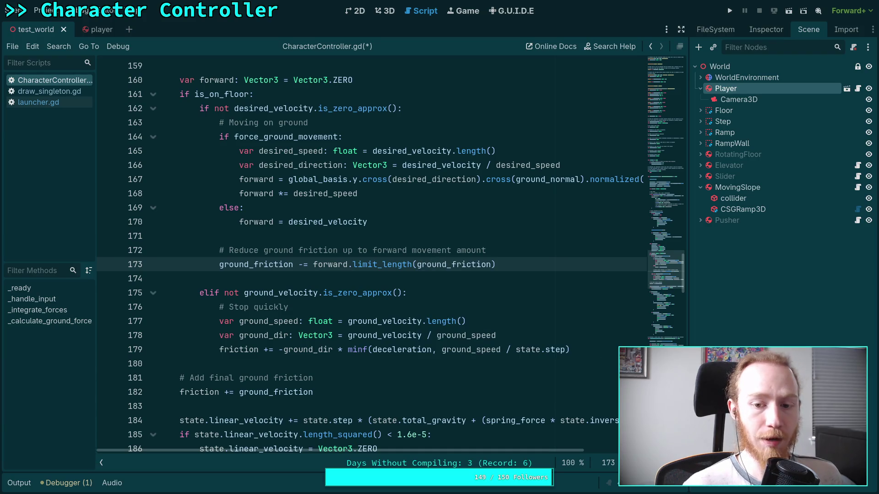
text(.len)
key(Return)
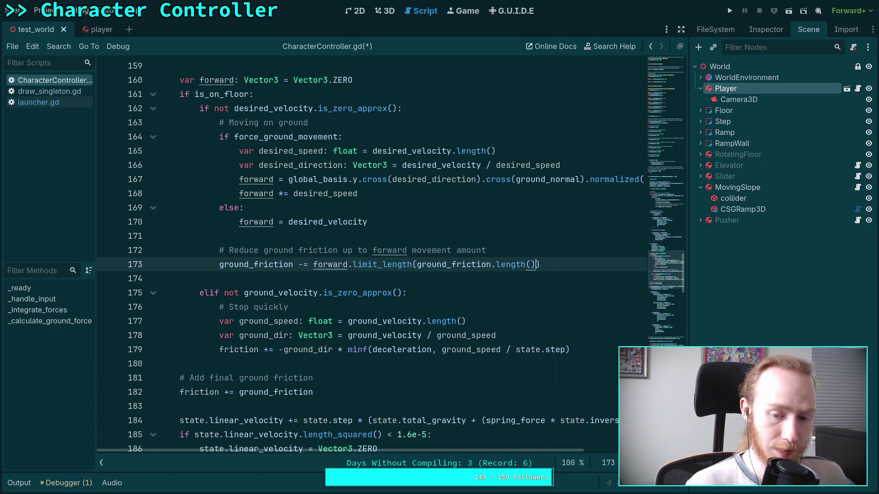
key(ctrl+s)
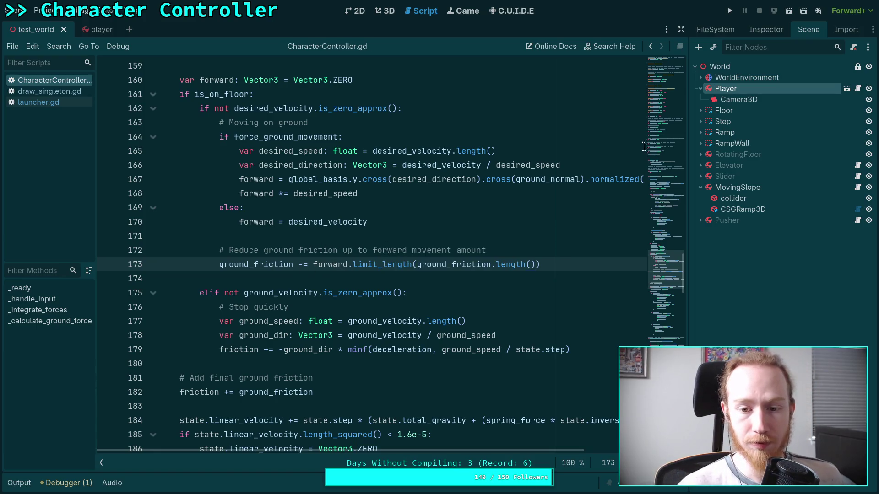
click(730, 11)
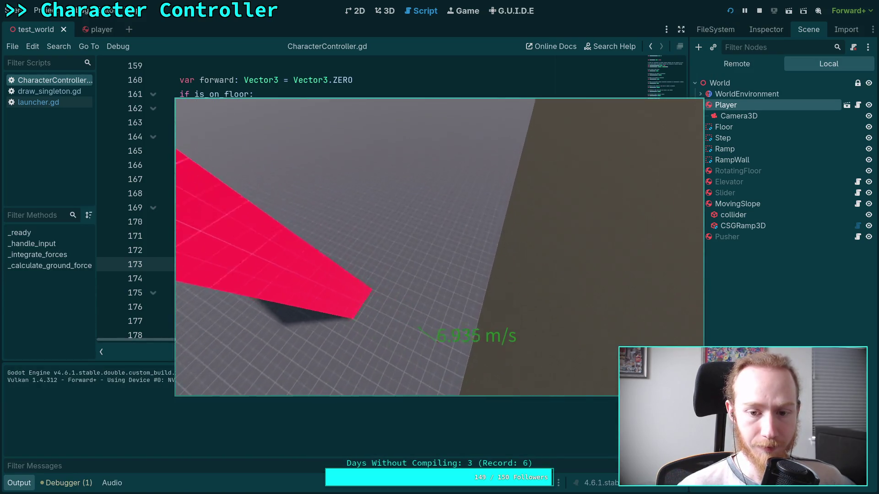
Step: Walk the character across the floor with W, switch to third-person view with V, then stop the game
key(w)
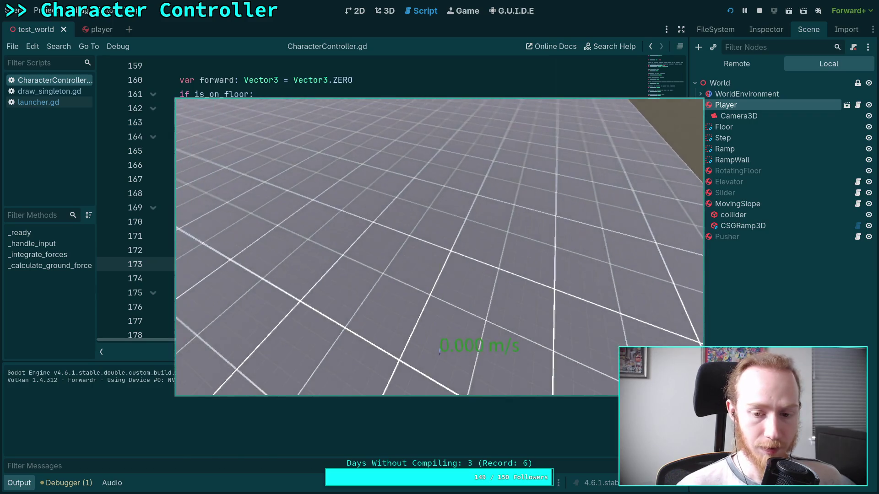
key(w)
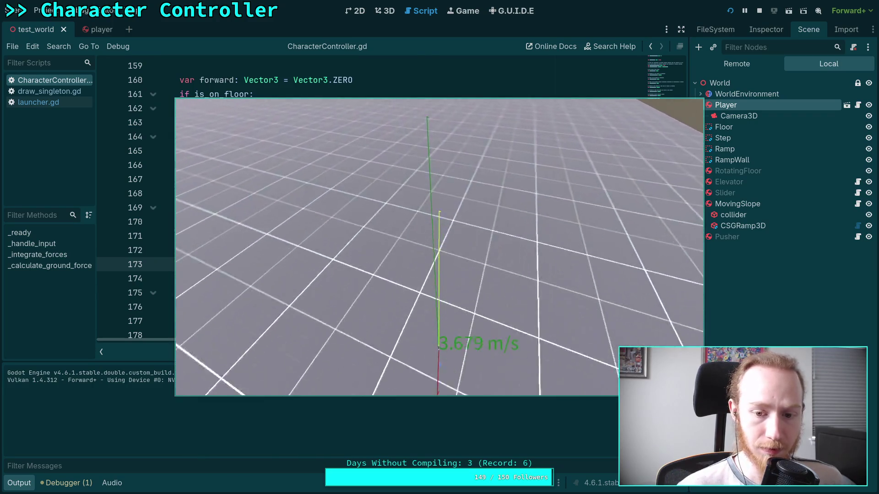
key(w)
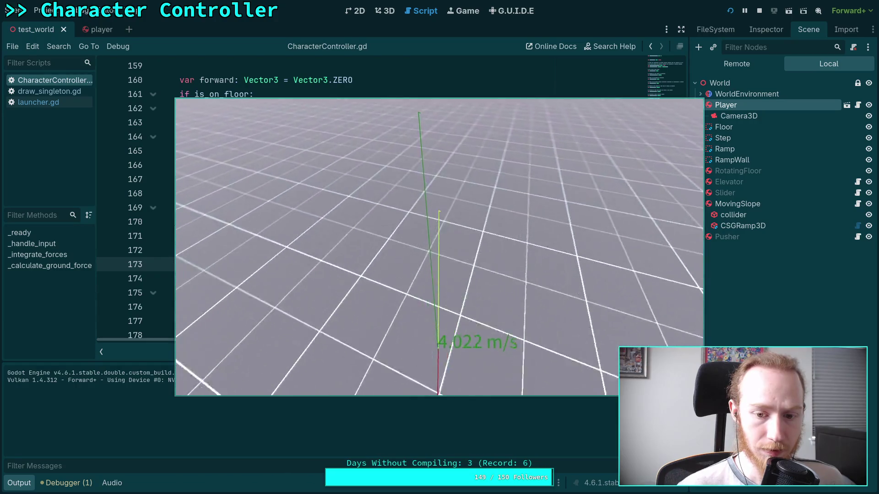
key(w)
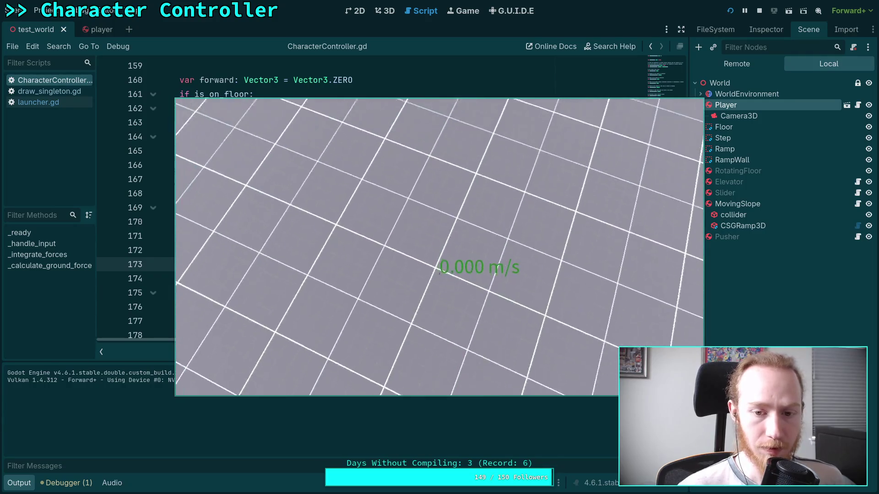
key(v)
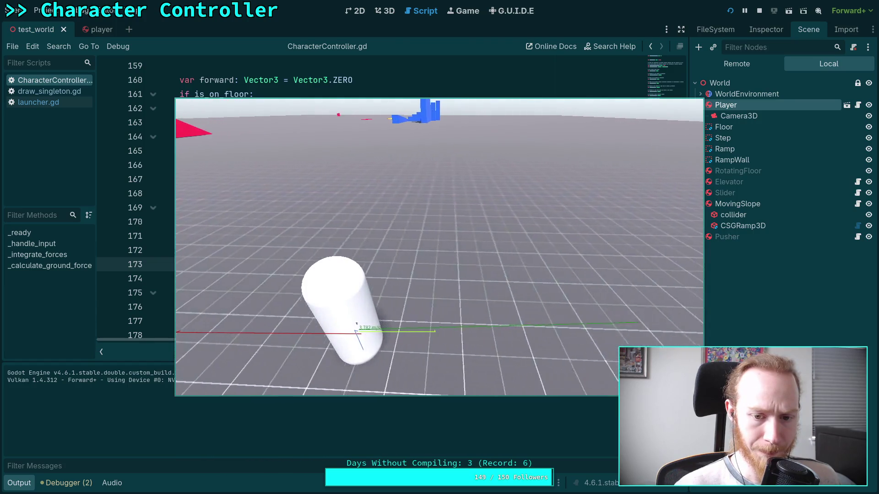
click(760, 10)
scroll(420, 251, down, 2)
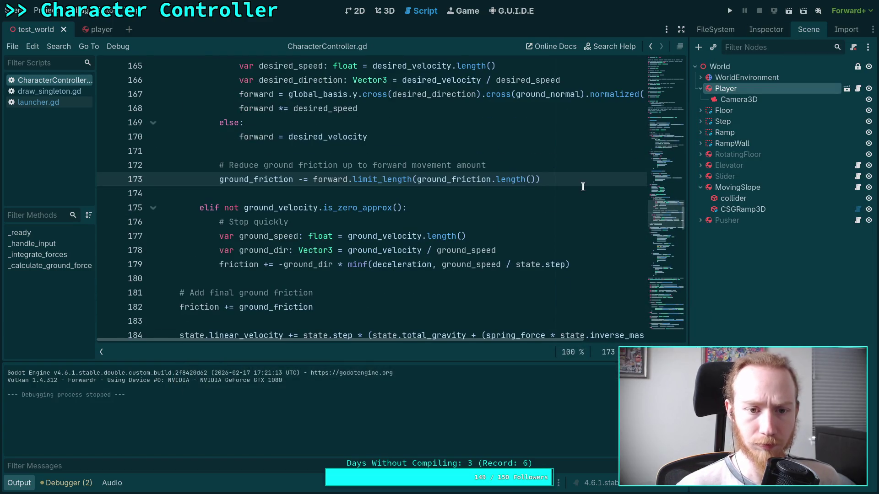
Step: Insert print(ground_friction) on a new line above the ground_friction reduction
scroll(503, 248, up, 2)
scroll(554, 243, down, 1)
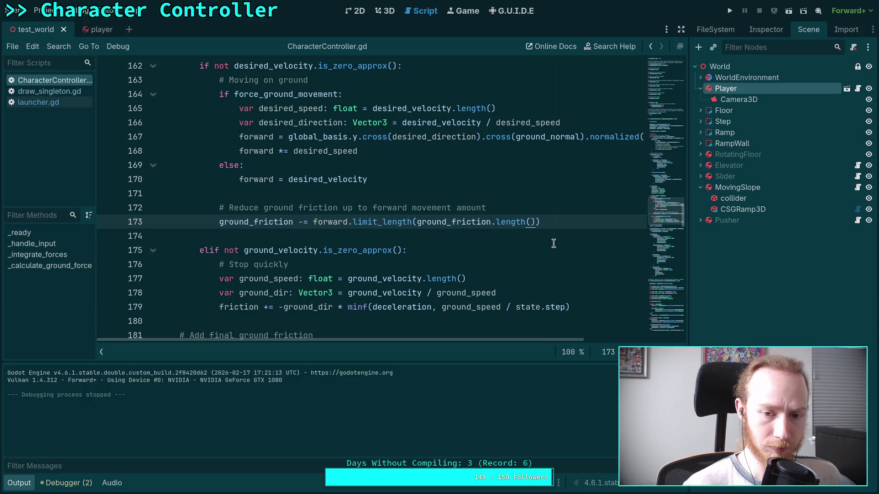
key(Return)
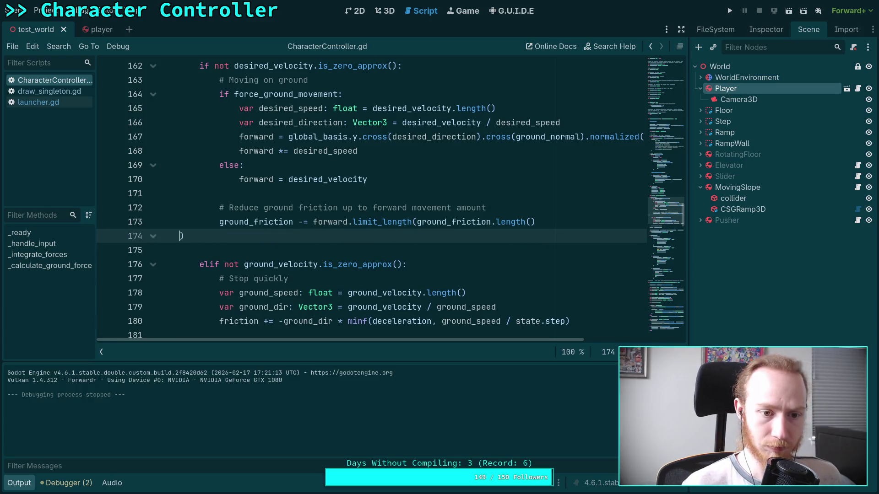
key(BackSpace)
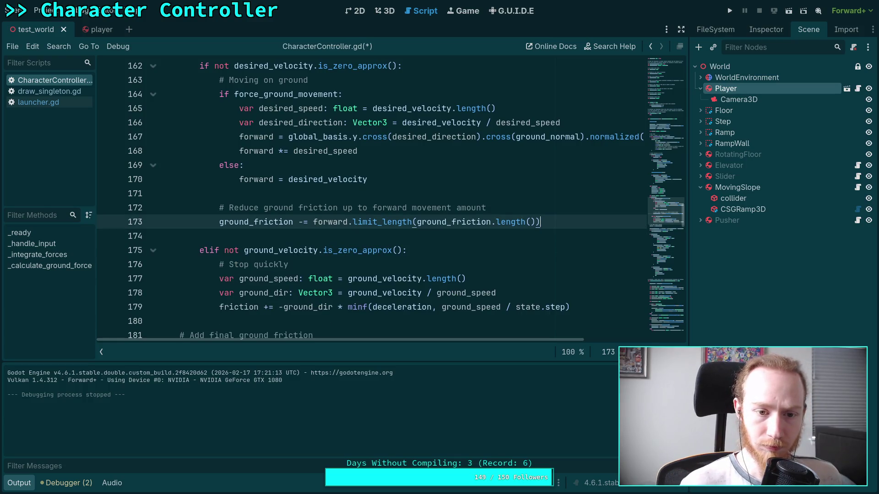
key(Up)
key(Return)
text(pl)
key(BackSpace)
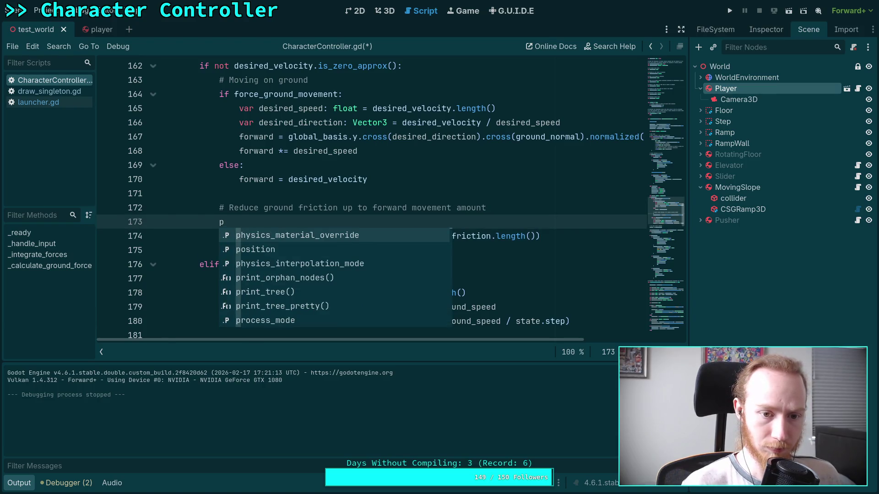
text(l)
key(BackSpace)
text(lr)
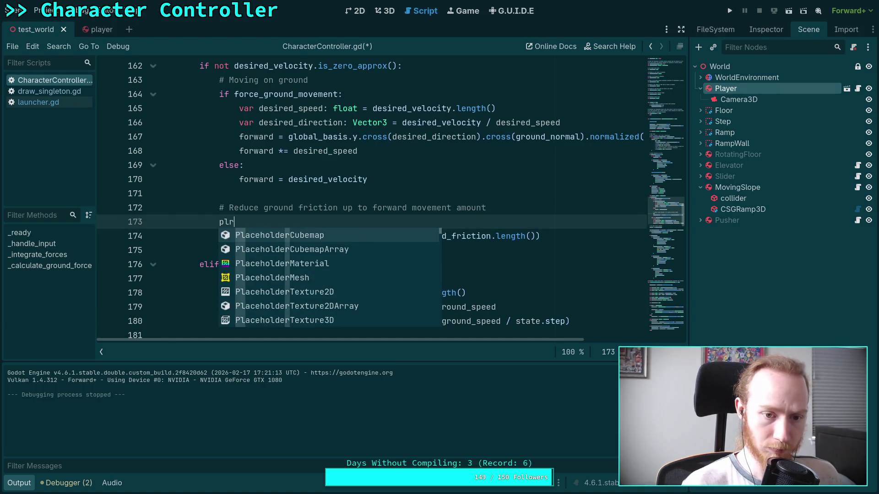
key(BackSpace)
text(rin)
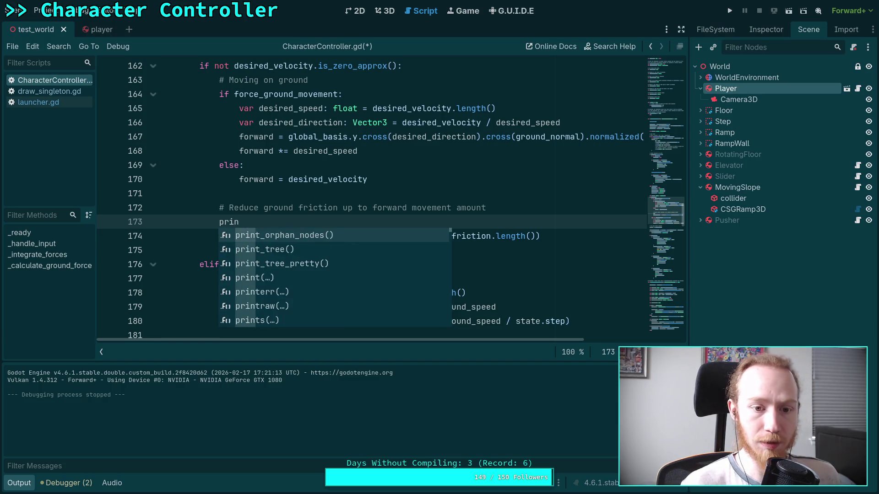
text(t(grou)
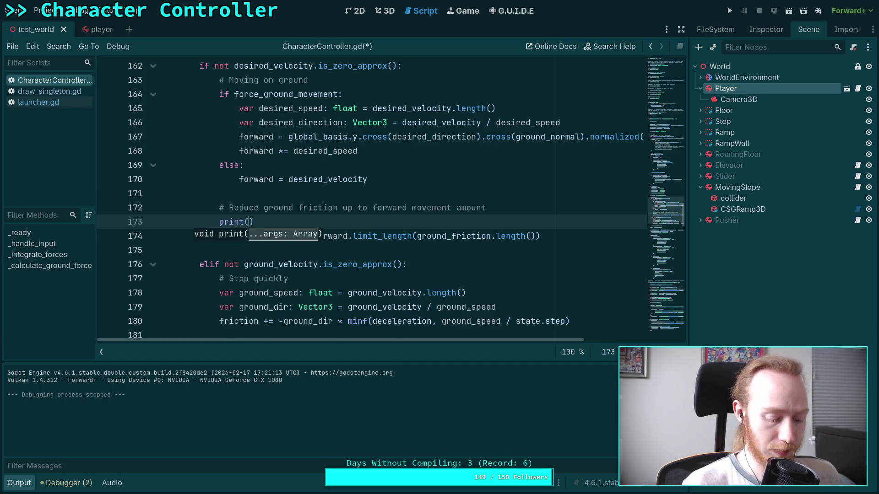
text(nd)
key(Return)
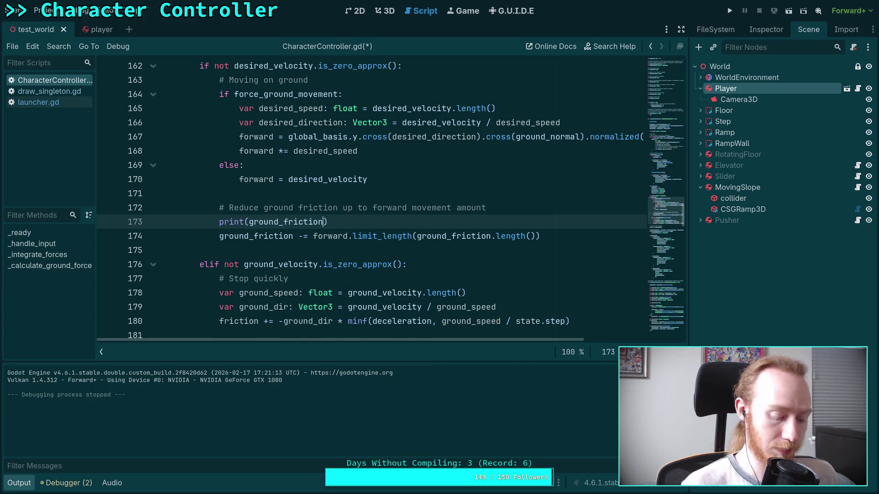
Step: Copy the print line below the reduction, save the script and launch the game with F5
key(ctrl+c)
key(Down)
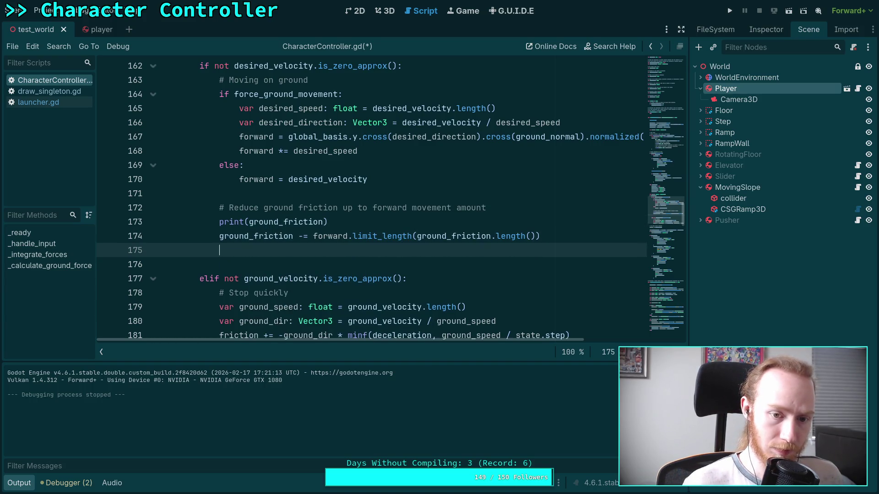
key(End)
key(Return)
key(ctrl+v)
key(ctrl+s)
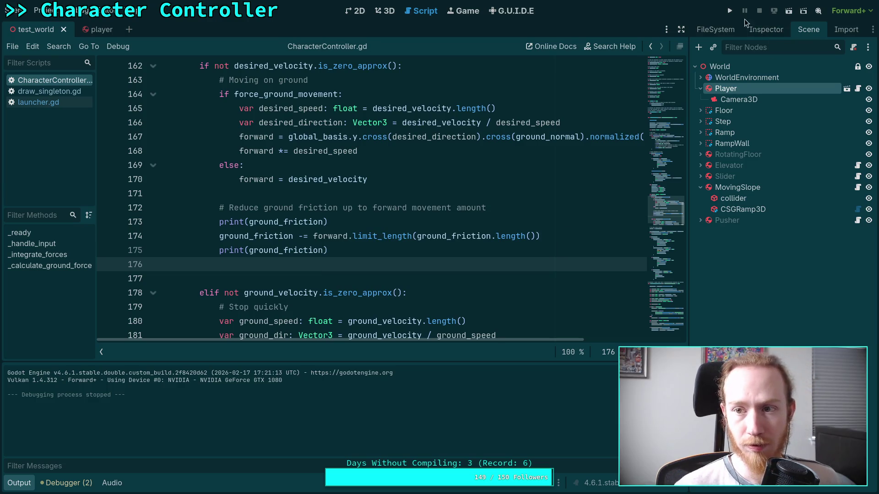
key(F5)
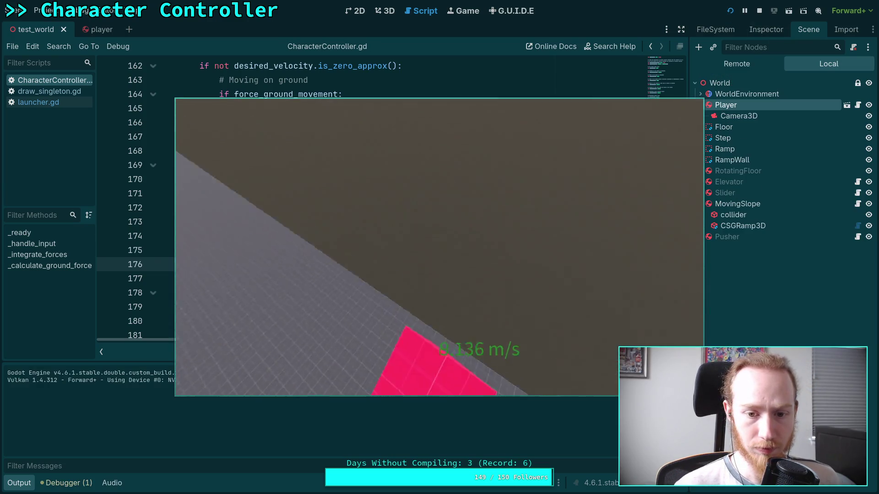
Step: Walk the capsule with W, then select the last printed ground_friction vector in Output
key(w)
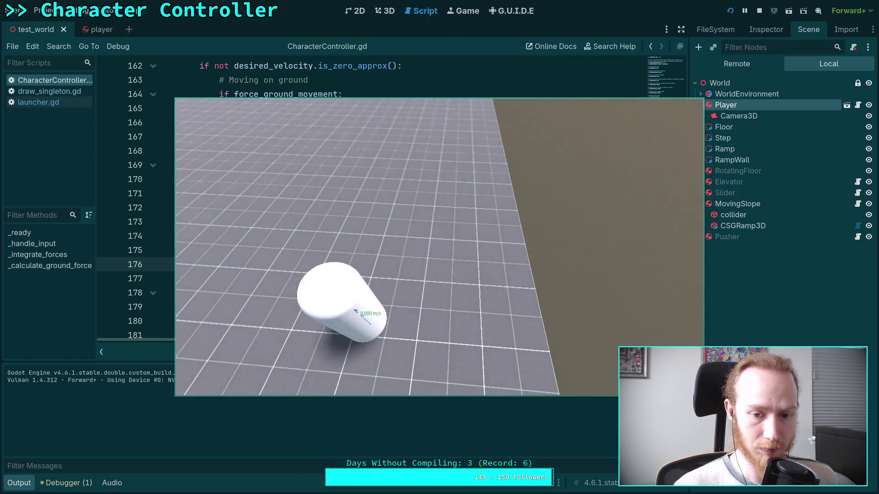
key(w)
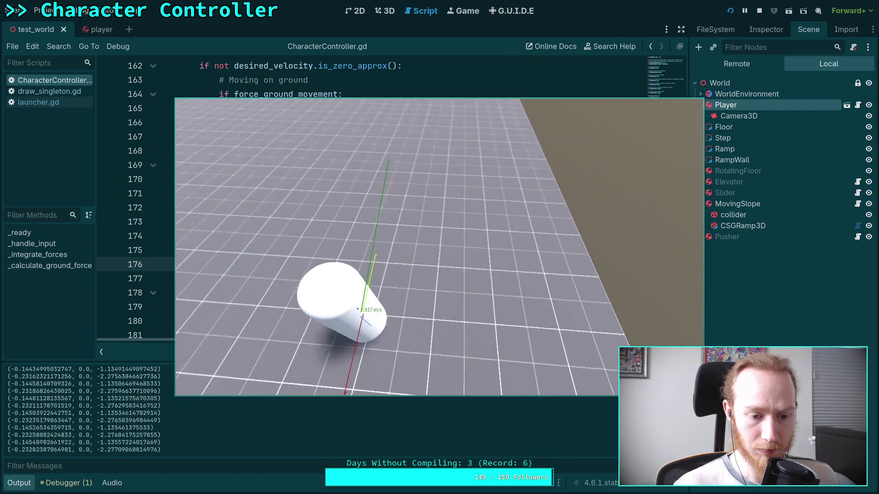
click(285, 399)
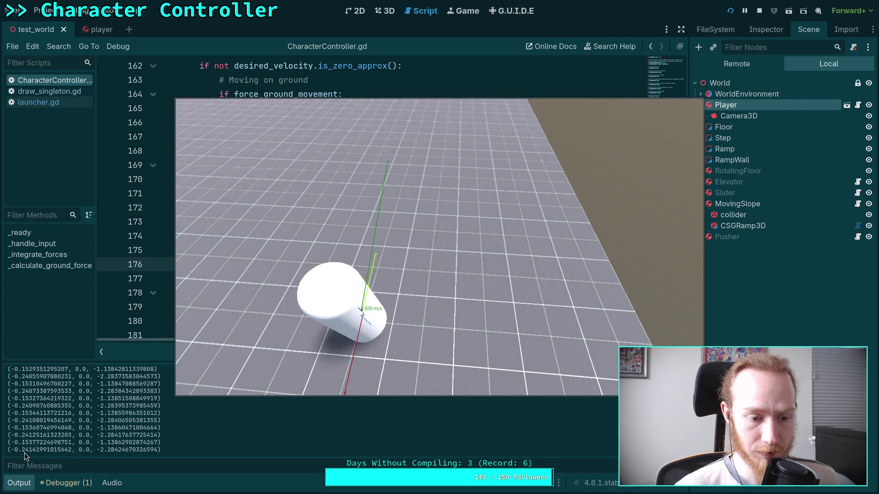
mouse_move(46, 449)
mouse_down()
mouse_move(42, 442)
mouse_move(13, 455)
mouse_move(153, 453)
mouse_up()
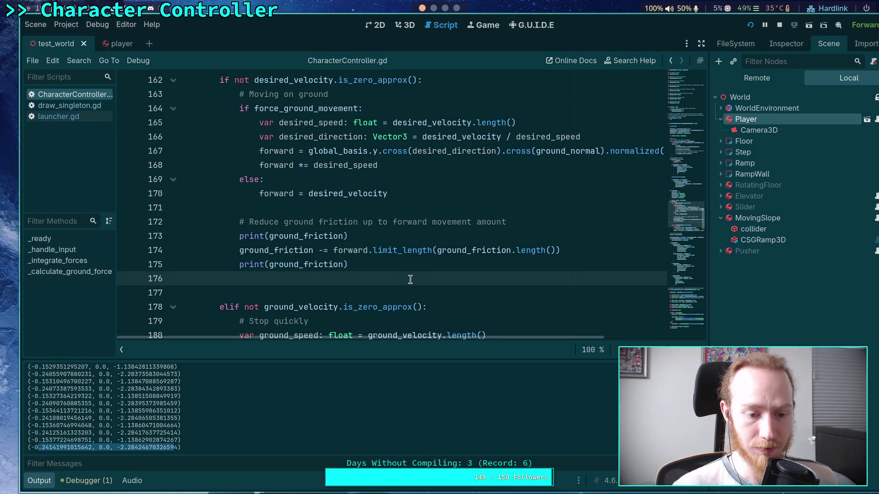
Step: Change the ground_friction update from '-=' to '+=' and stop the running game
click(323, 252)
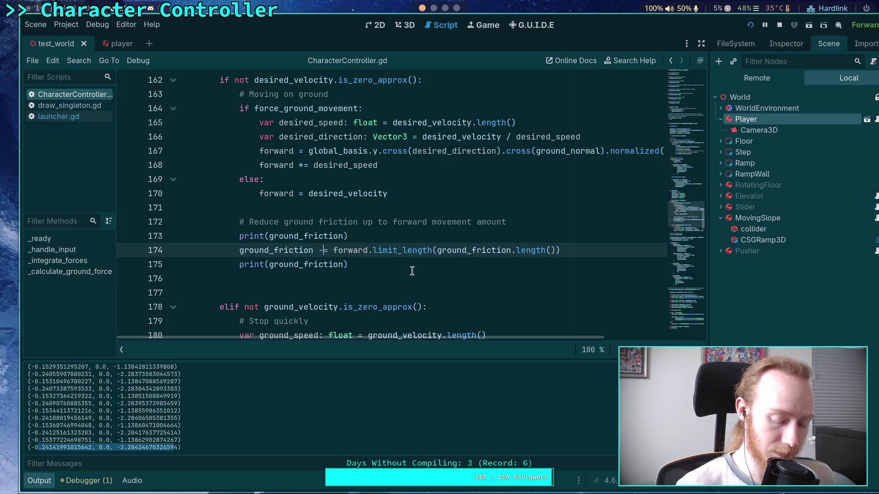
key(BackSpace)
text(+)
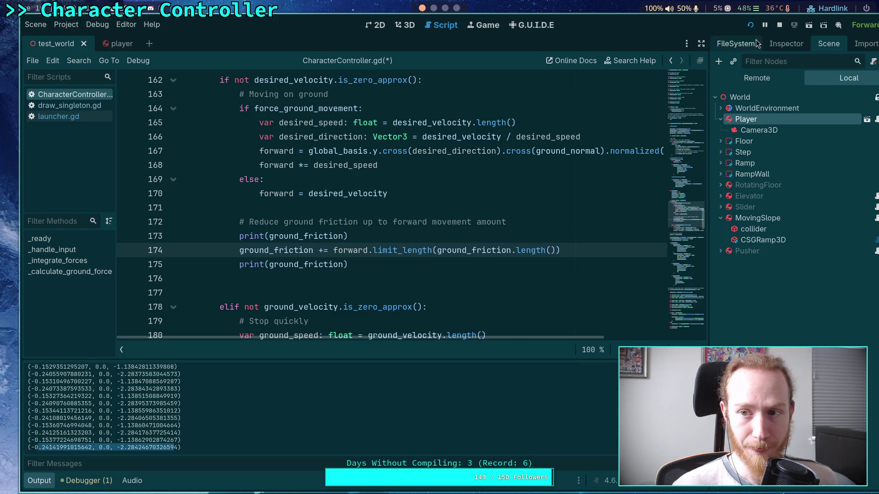
click(777, 27)
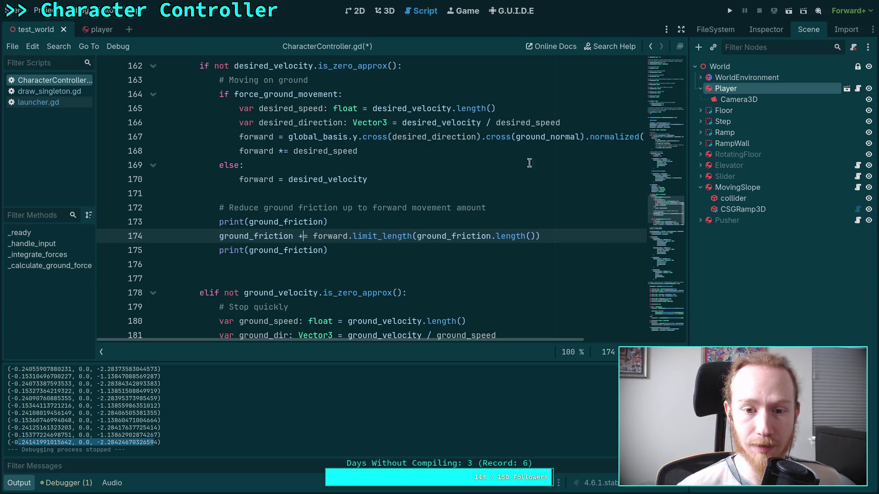
click(360, 245)
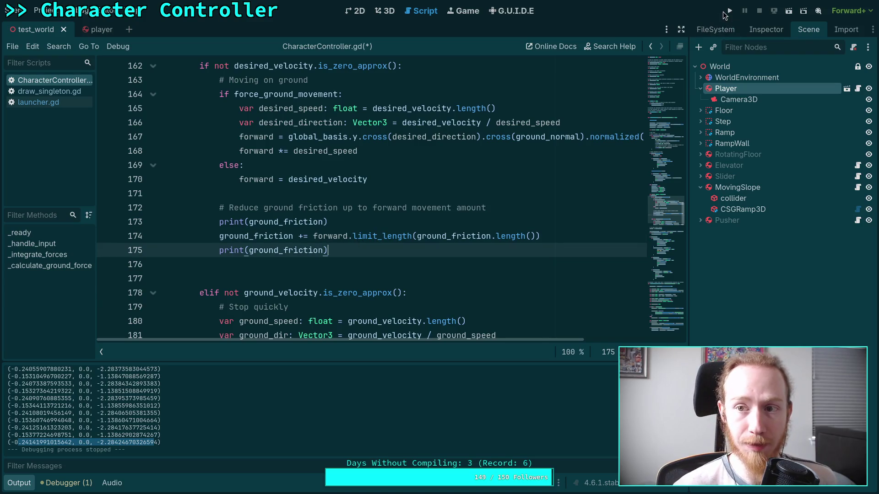
Step: Run the project, test the additive friction around the red and blue ramps, then stop
click(729, 11)
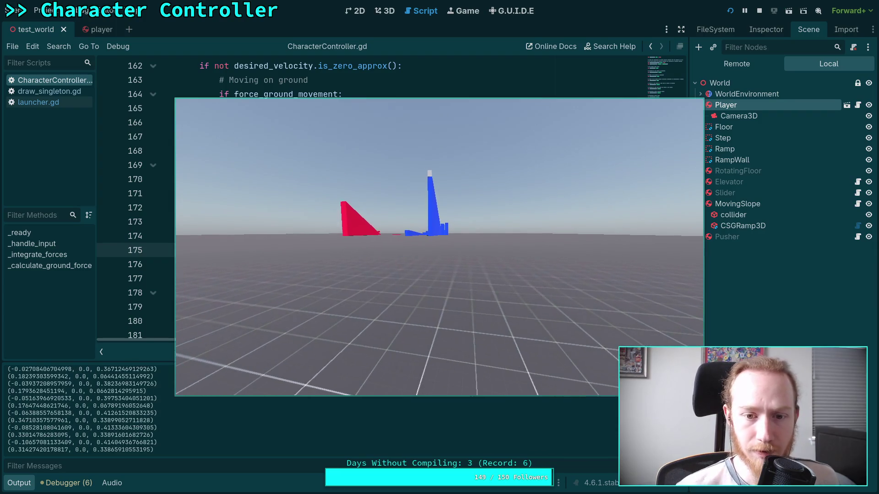
click(759, 10)
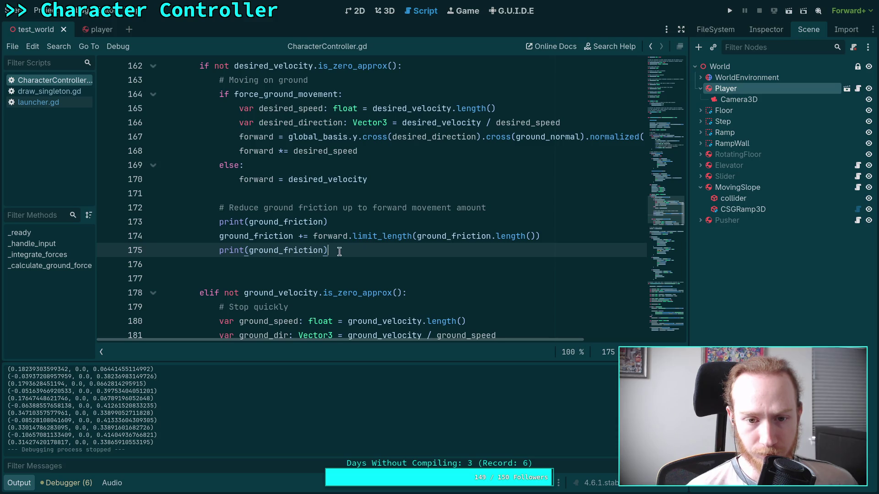
Step: Delete both print(ground_friction) lines and blank lines, then run and stop another test by the red wall
key(shift+Home)
key(BackSpace)
key(Up)
key(Up)
key(shift+End)
key(BackSpace)
click(249, 268)
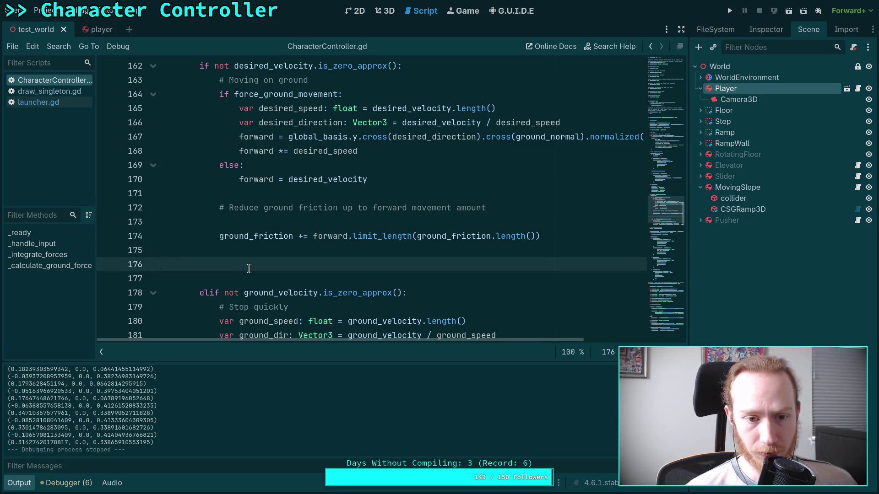
key(BackSpace)
key(BackSpace)
key(Up)
key(BackSpace)
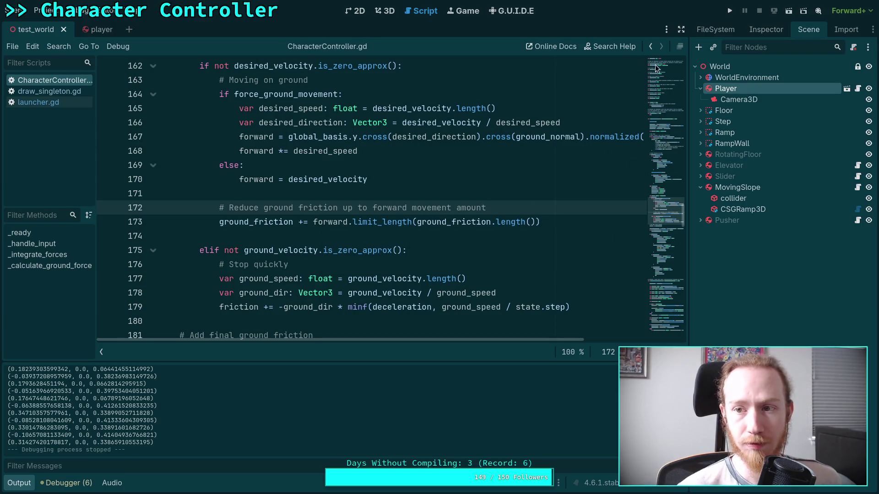
click(729, 11)
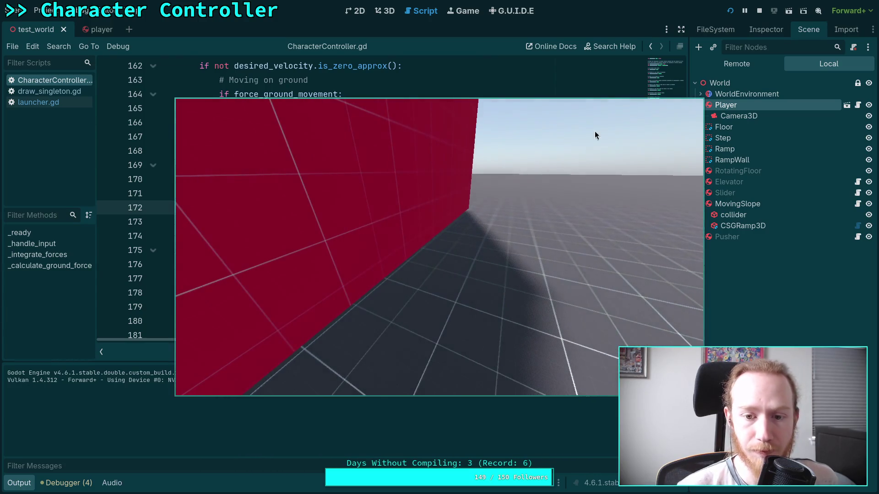
click(759, 10)
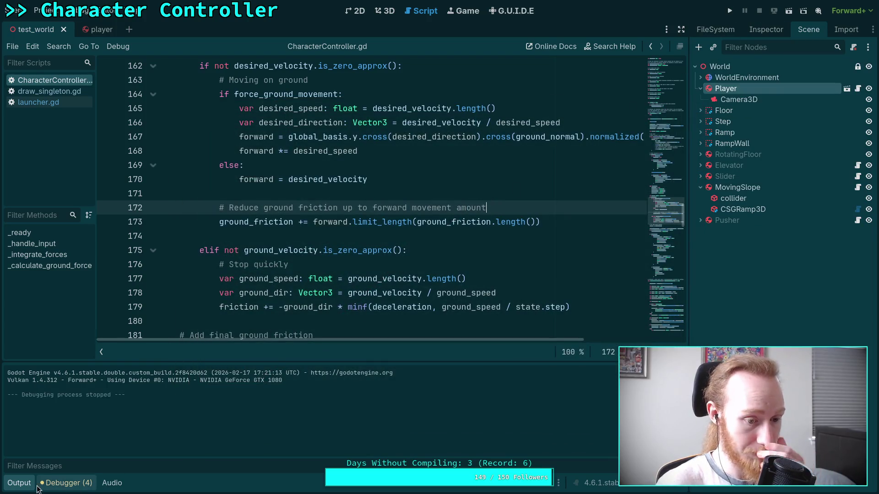
Step: Collapse the Output panel, change line 173's '+=' back to '-=', and add a blank line under comment line 172
click(24, 484)
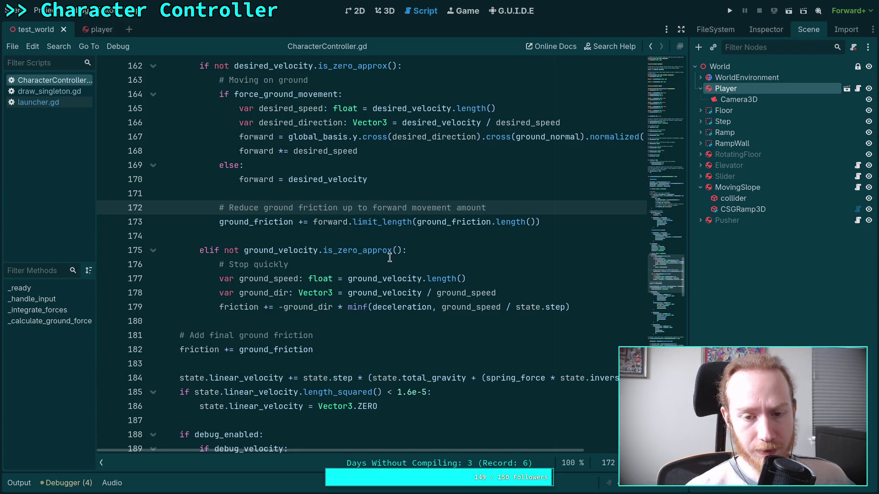
click(299, 222)
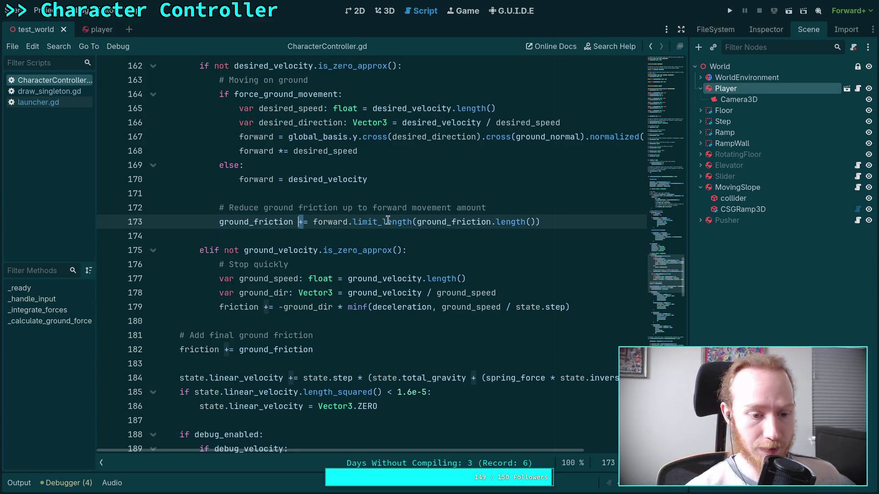
key(Delete)
text(-)
click(525, 211)
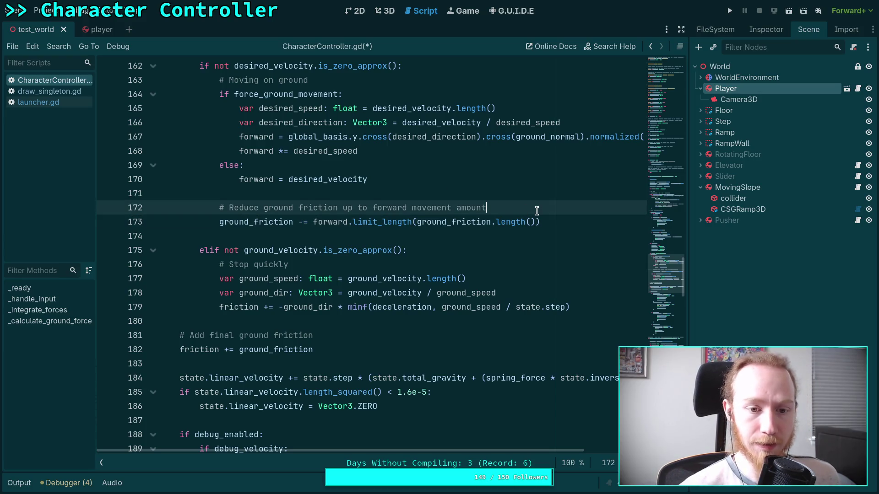
key(Return)
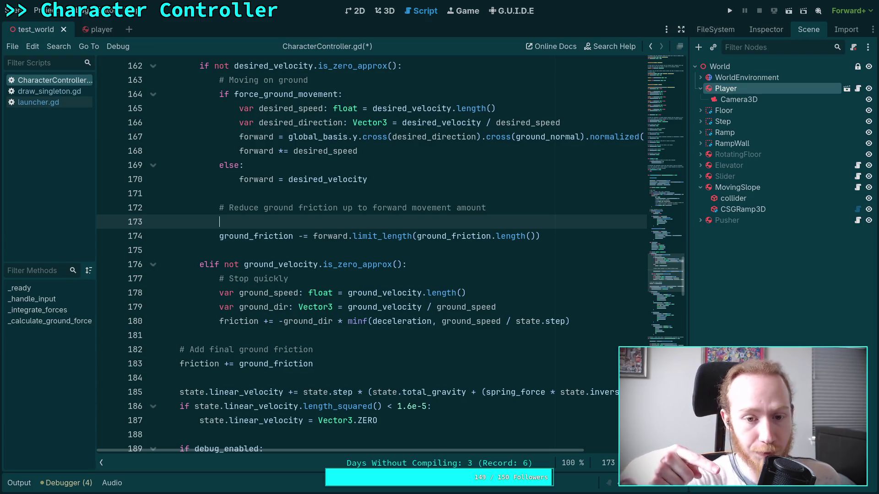
Step: Start line 173 as 'var friction_reduction: Vector3 = gr', replacing the old friction_forward_vec name
double_click(330, 236)
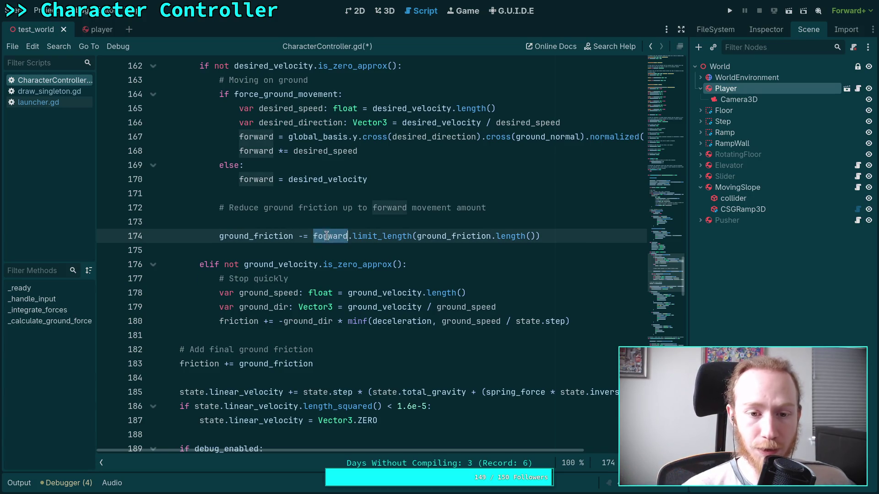
click(359, 217)
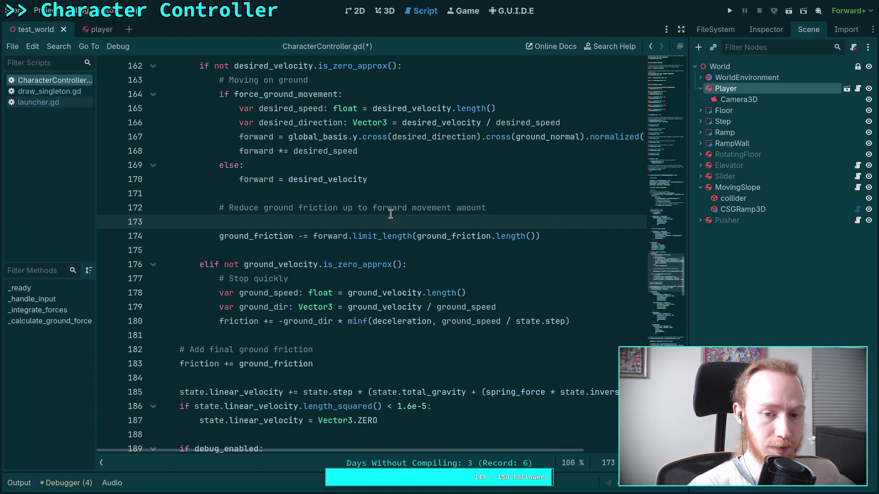
text(var)
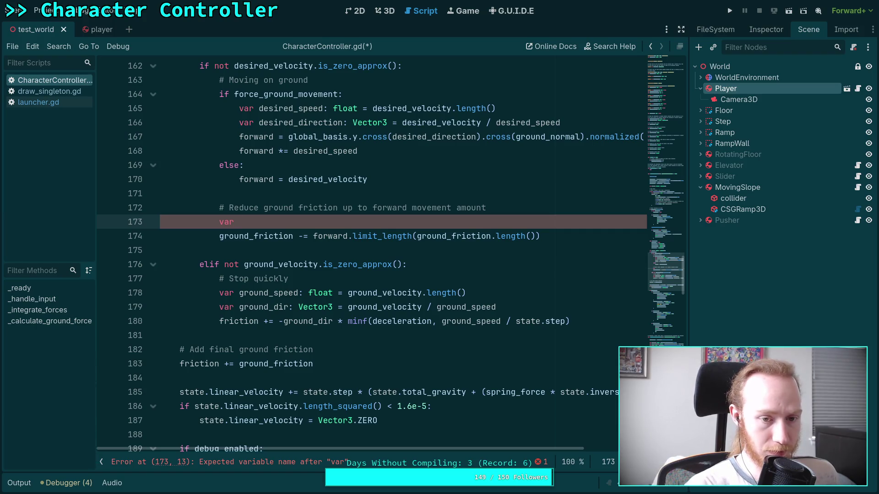
text(fr)
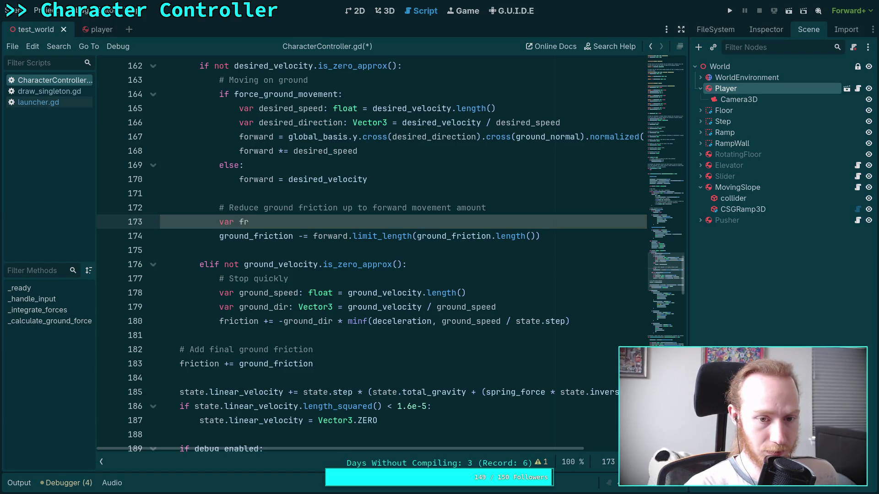
text(iction_)
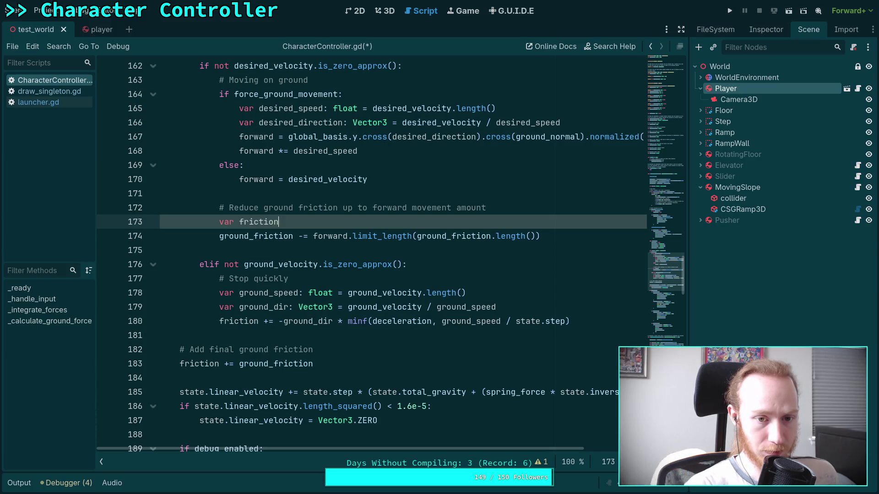
text(forward_)
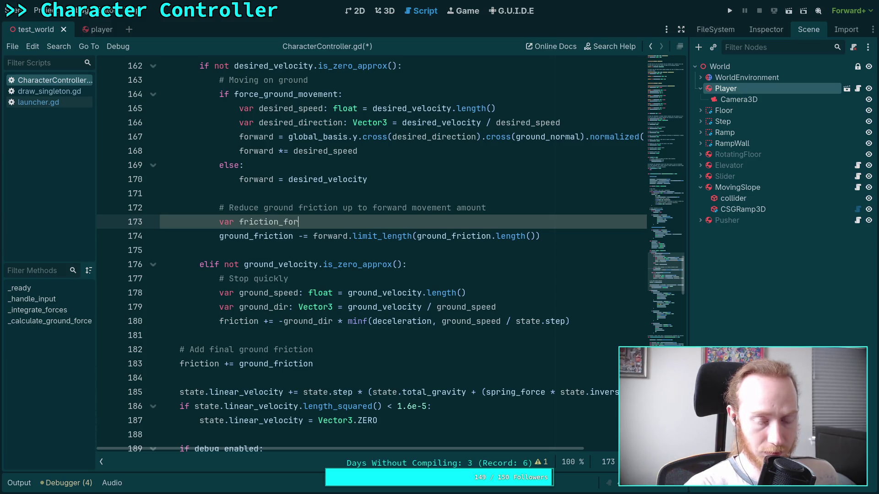
text(vec)
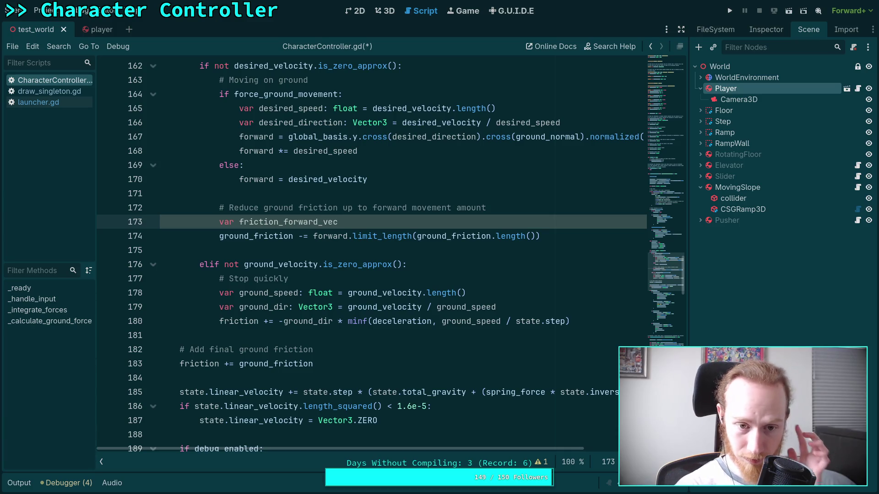
key(BackSpace)
key(BackSpace)
key(BackSpace)
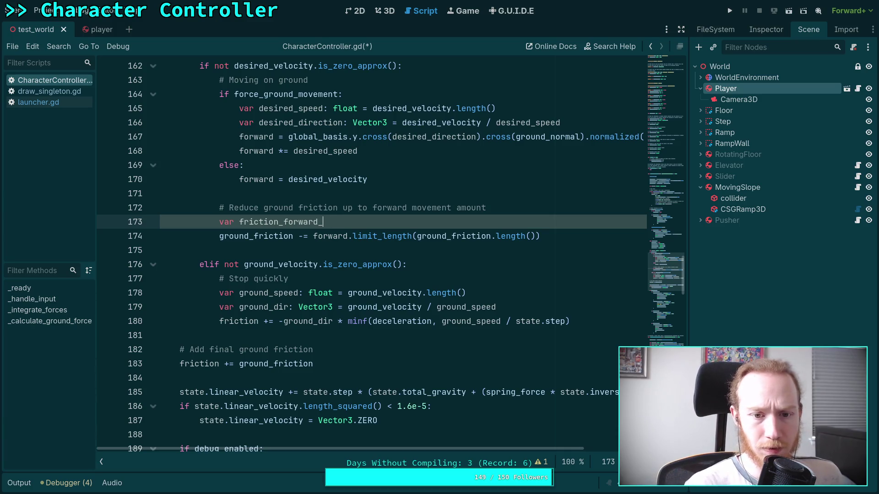
key(BackSpace)
key(BackSpace)
key(BackSpace)
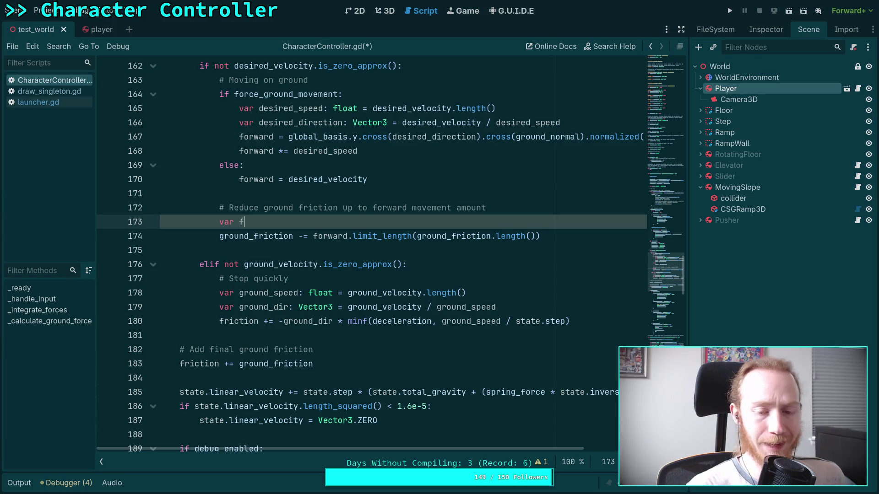
text(riction_ru)
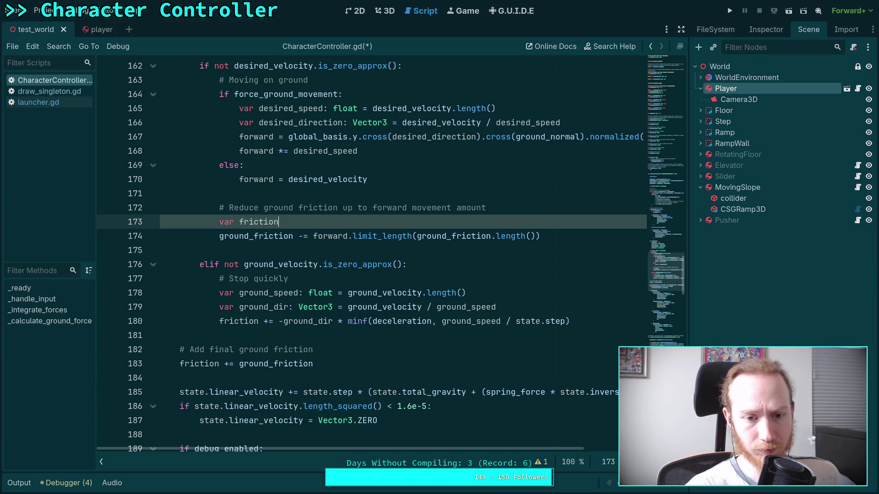
key(BackSpace)
text(ed)
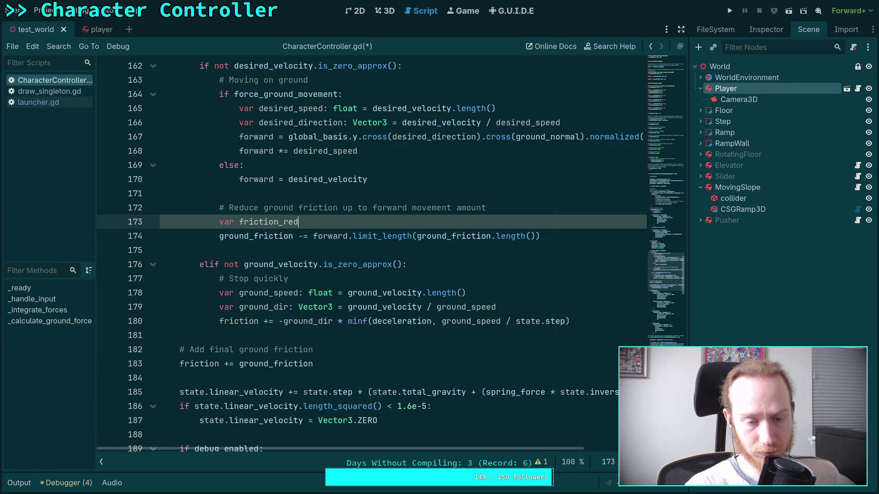
text(uction: Vect)
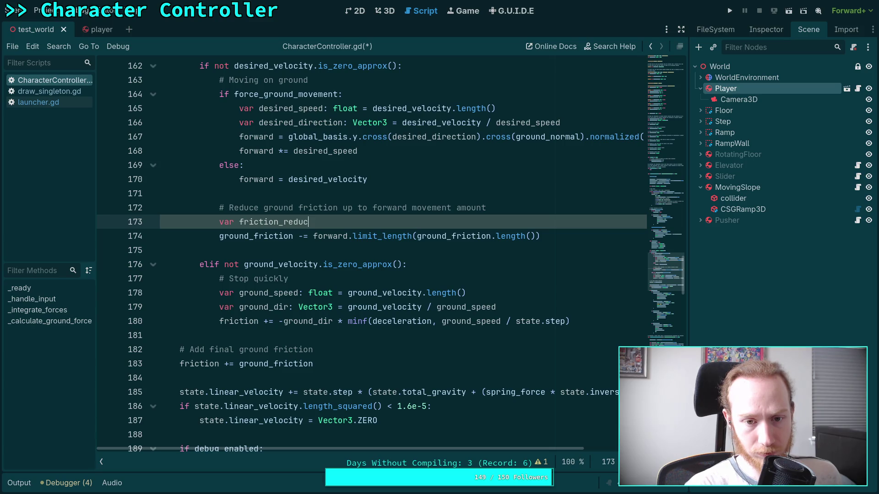
text(or3 = )
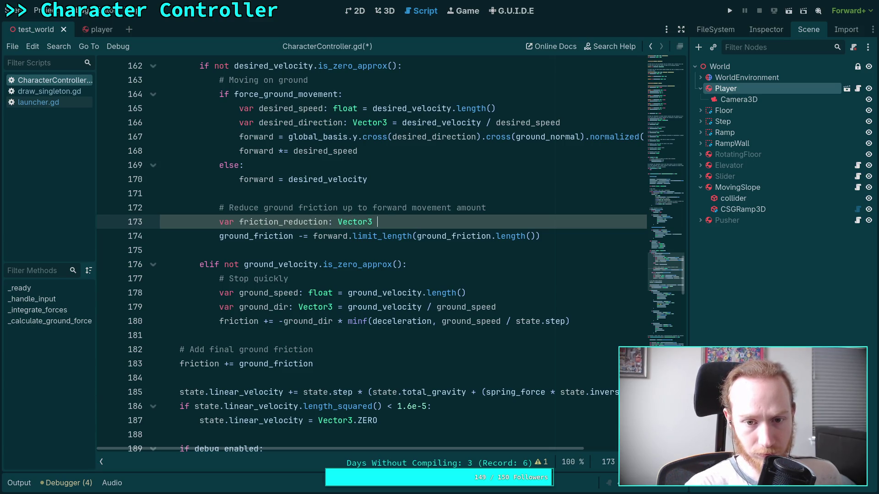
text(gr)
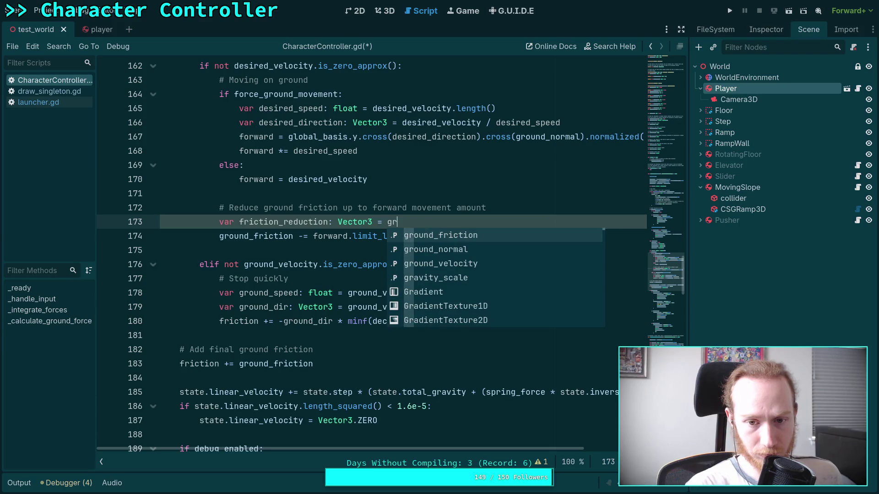
Step: Complete the expression as 'ground_friction * ground_friction.dot(-forward)' using autocomplete
key(Return)
text(* )
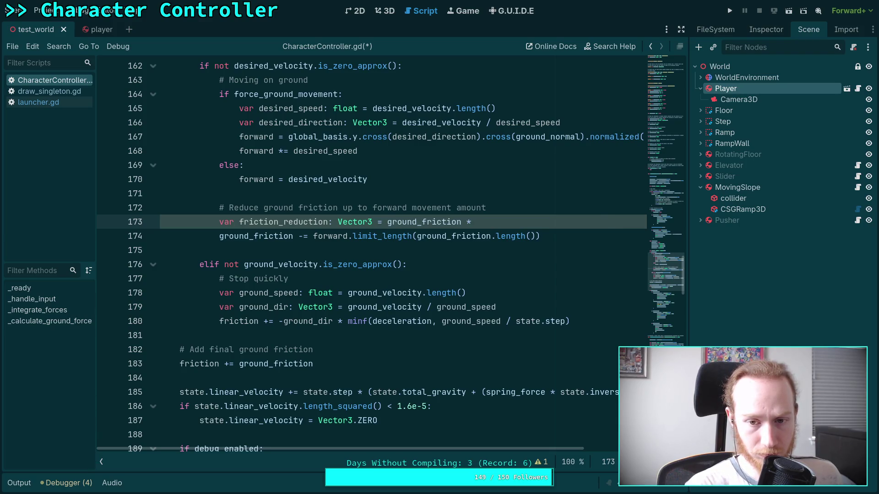
text(gr)
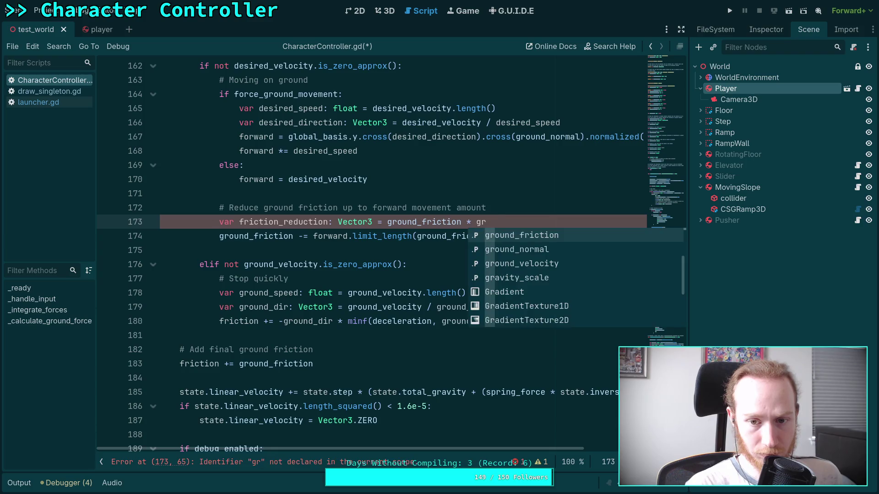
key(Return)
text(.dot()
key(Return)
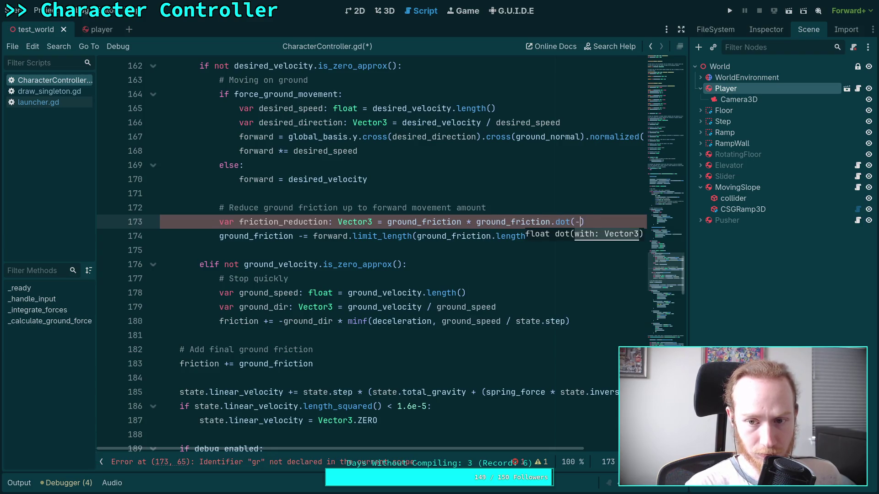
text(-for)
key(Down)
key(Return)
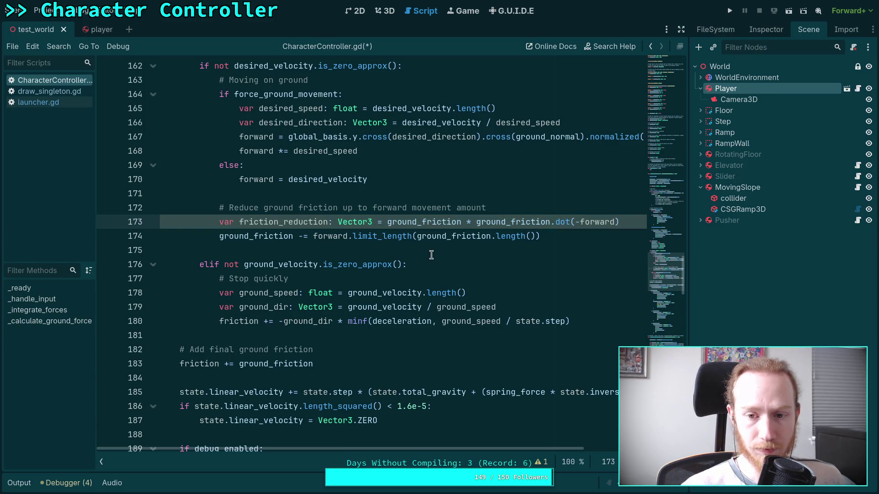
mouse_move(407, 222)
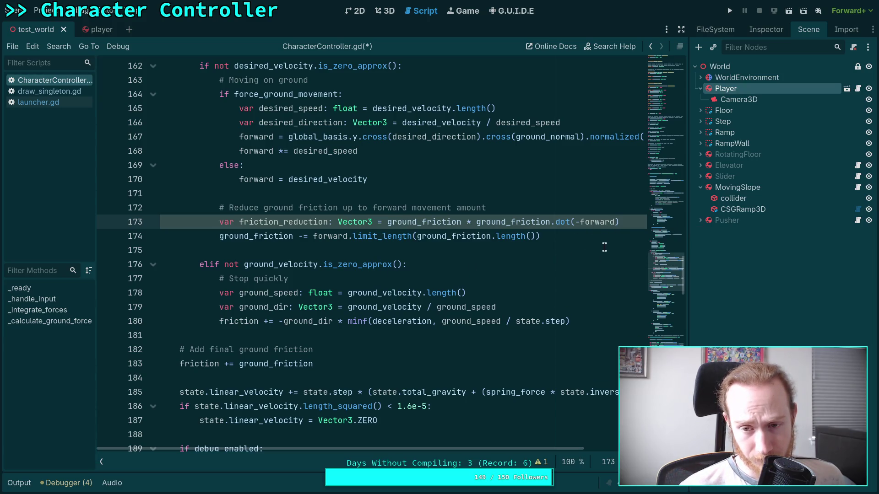
scroll(555, 263, up, 1)
Step: Declare 'var ground_friction_dir: Vector3 = ground_friction.normalized()' below the comment
double_click(414, 264)
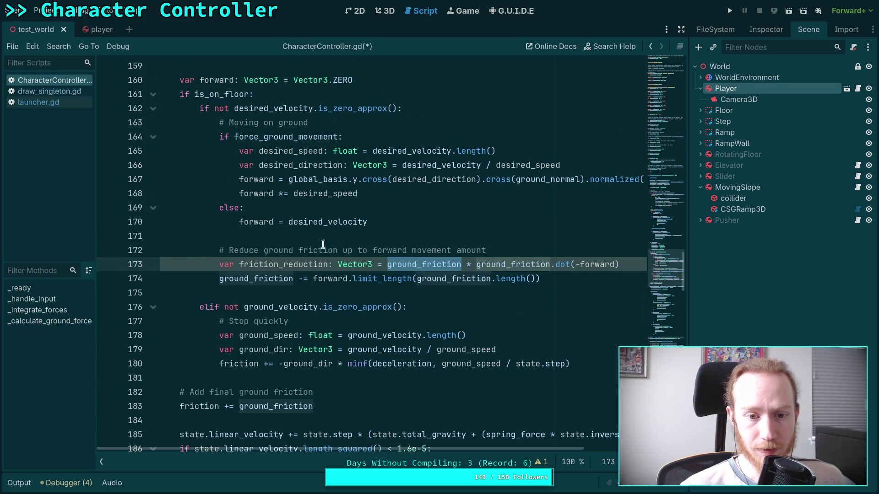
mouse_move(341, 259)
click(540, 253)
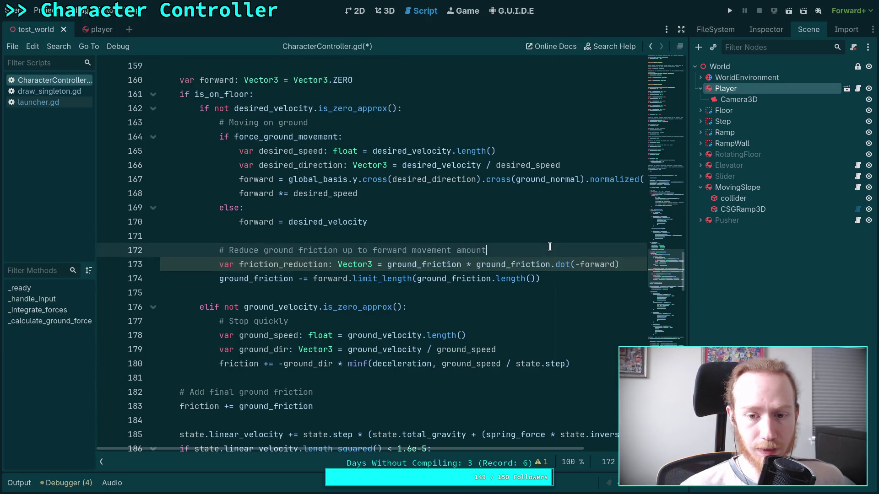
key(Return)
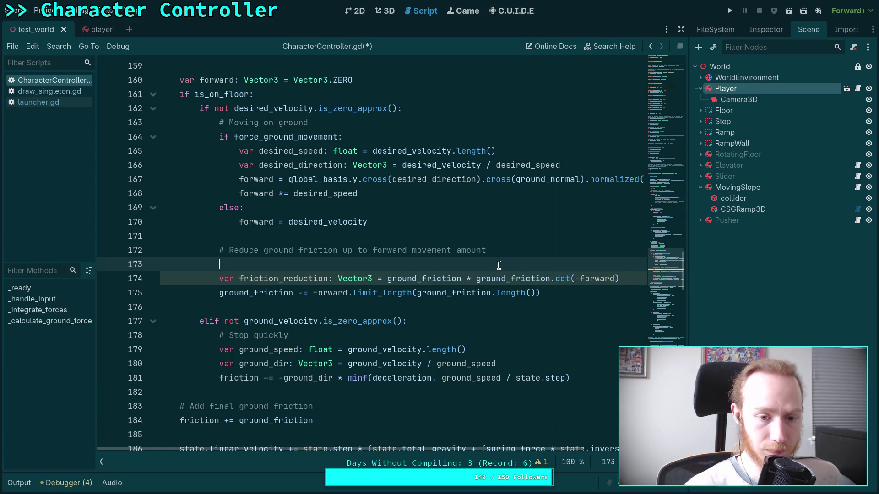
text(var fri)
text(ctnio)
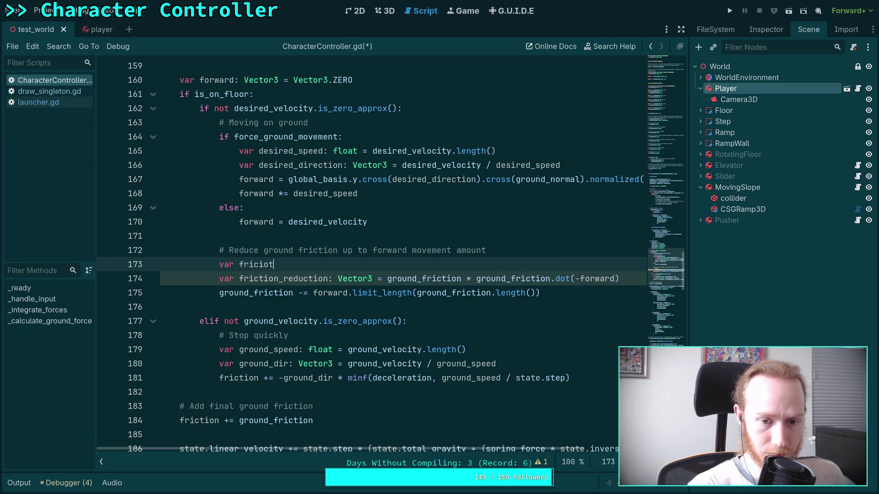
key(BackSpace)
key(BackSpace)
key(BackSpace)
text(tnio)
key(BackSpace)
key(BackSpace)
key(BackSpace)
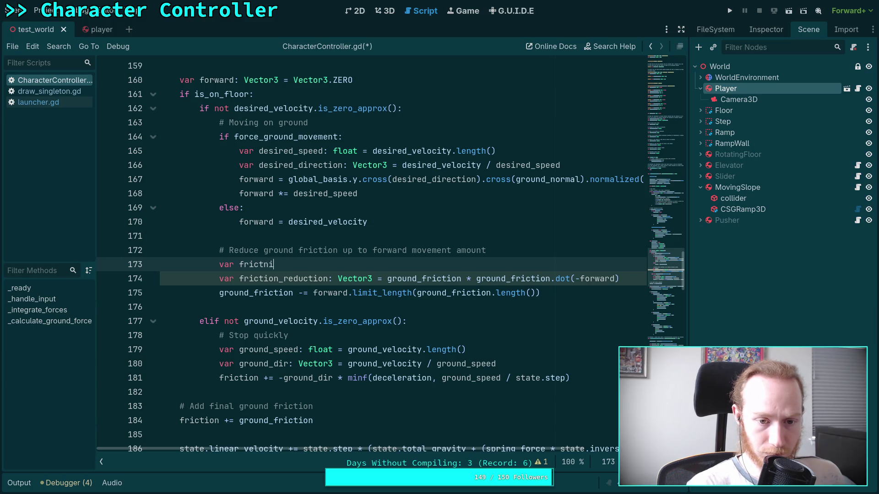
text(ground_frict)
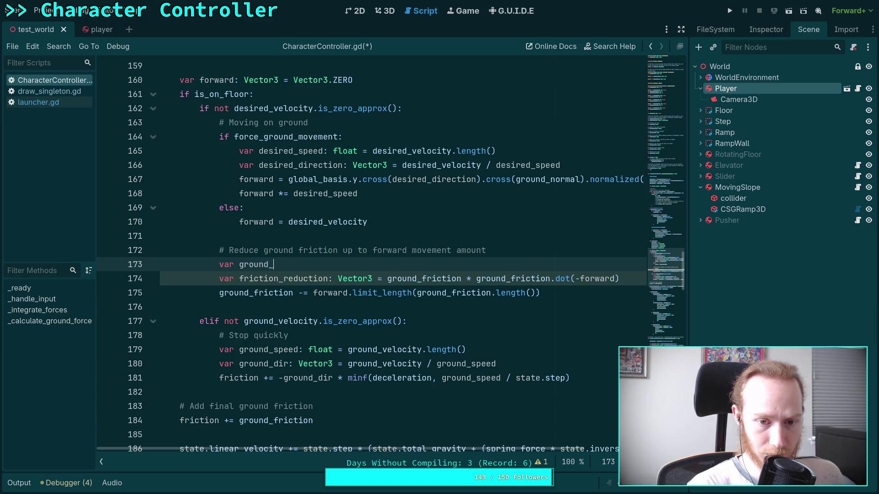
text(ion_dr)
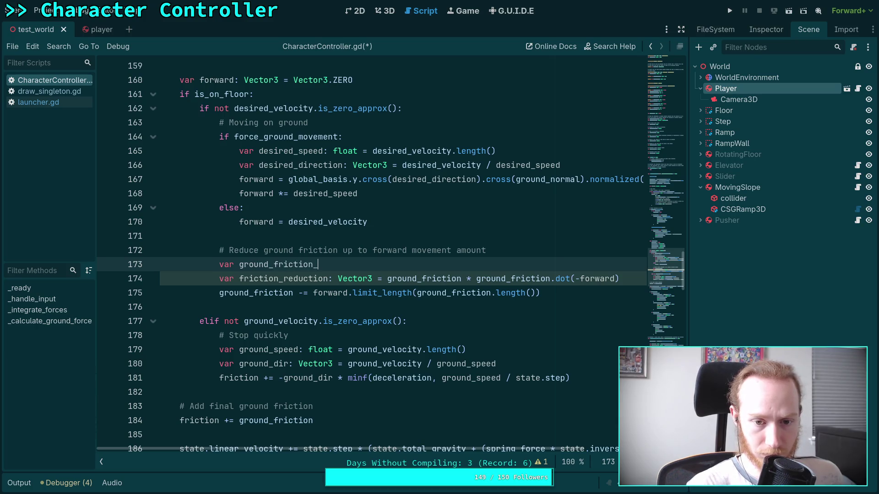
key(BackSpace)
text(ir: )
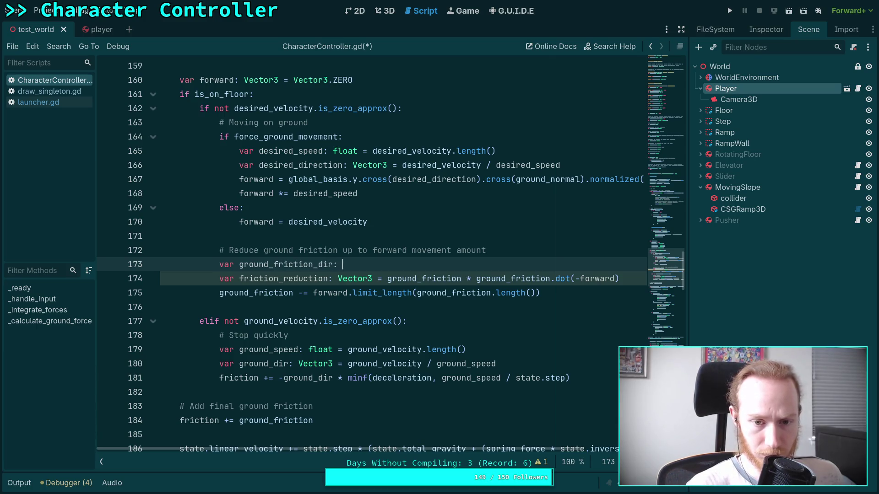
text(Vector3 )
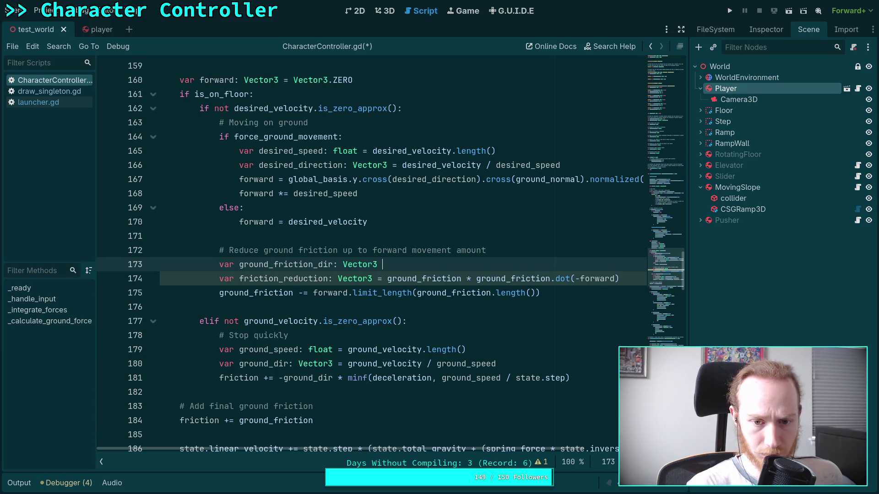
text(= gr)
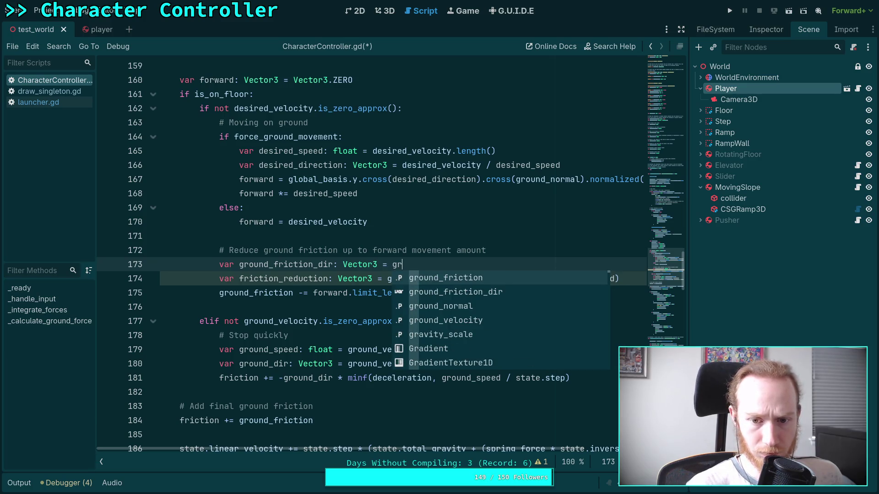
key(Return)
text(.nor)
key(Return)
Step: Add an 'if not ground_friction.is_zero_approx():' guard and indent the three friction lines under it
click(486, 250)
key(Return)
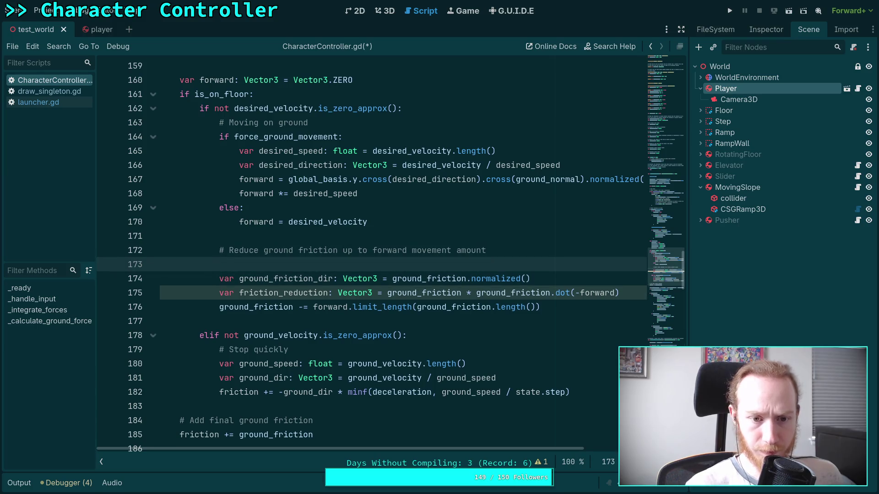
text(gr)
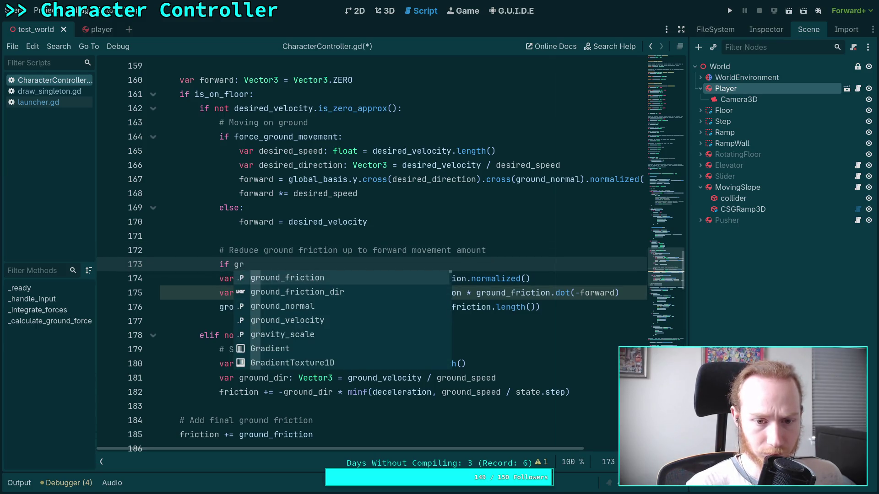
key(Return)
text(.is_s)
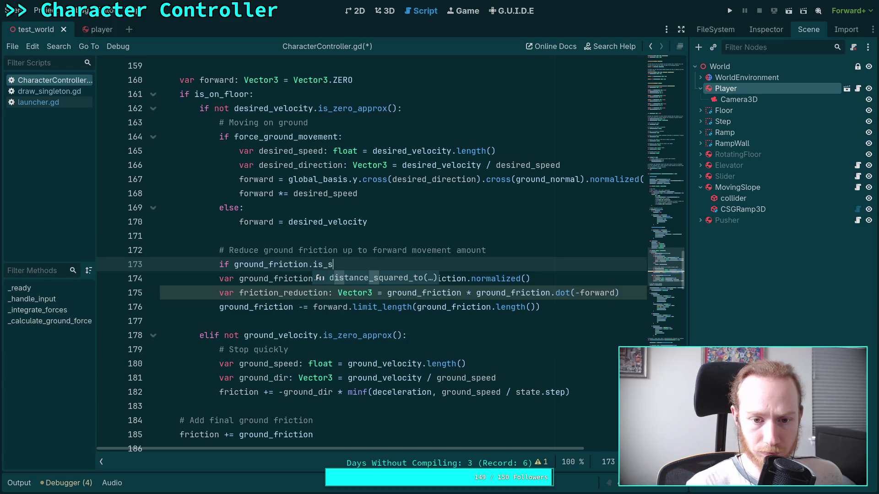
key(BackSpace)
text(zo)
key(Return)
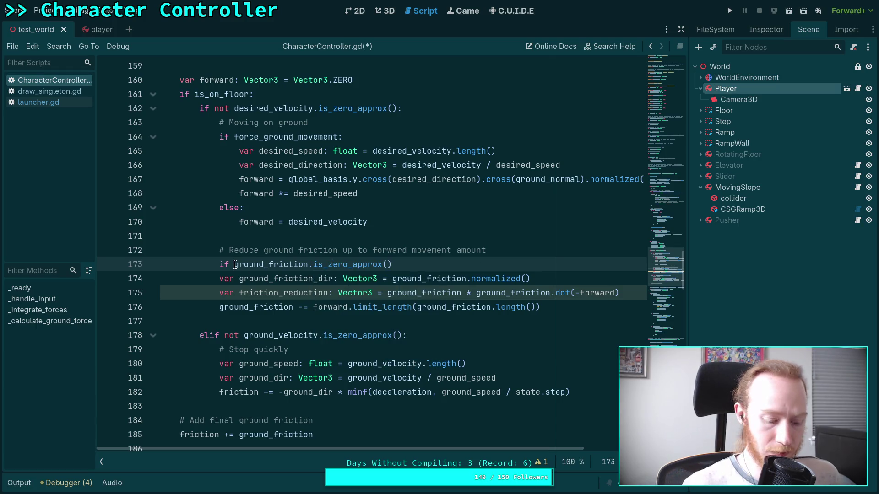
click(235, 265)
text(not)
click(459, 259)
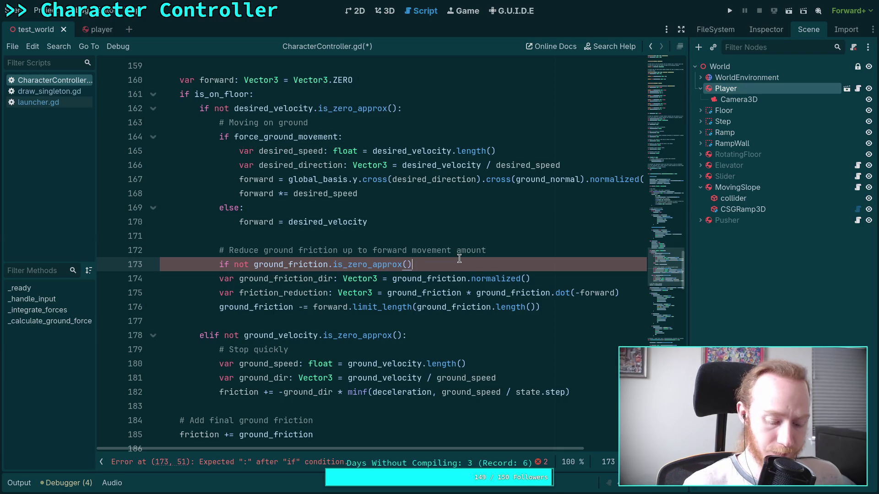
text(:)
drag(417, 279, 421, 307)
key(Tab)
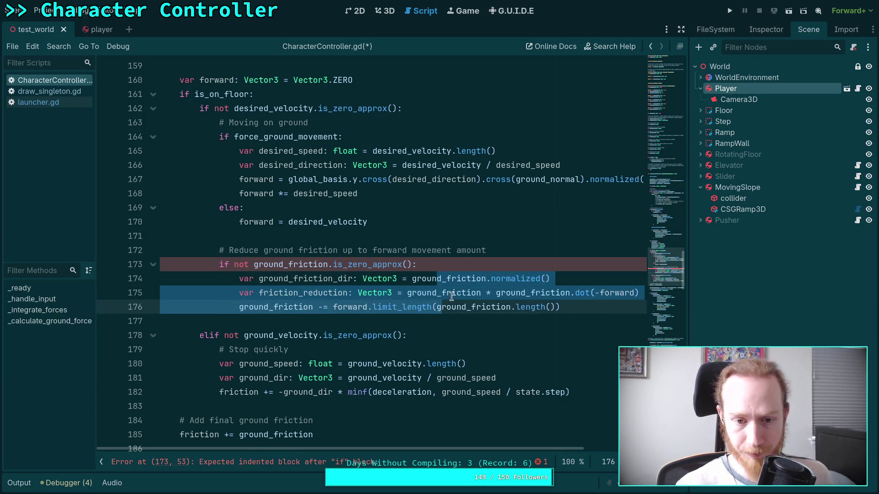
click(414, 293)
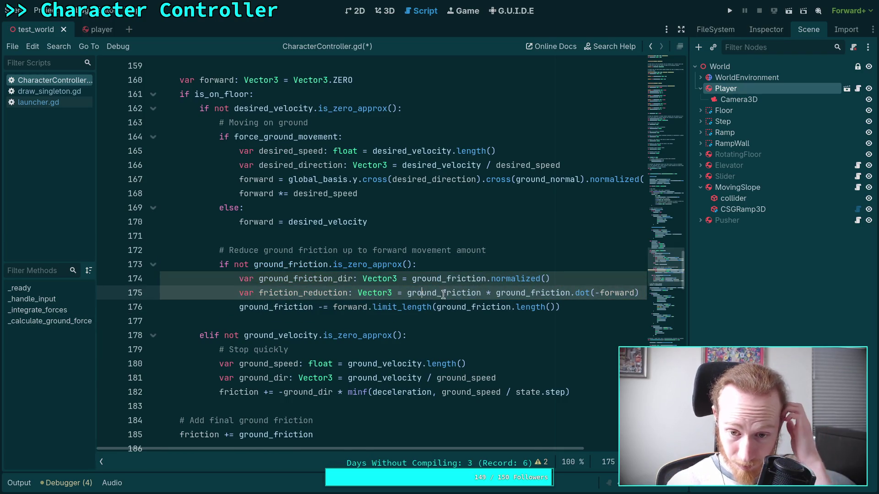
Step: Replace both ground_friction references on line 175 with ground_friction_dir
double_click(309, 279)
key(ctrl+c)
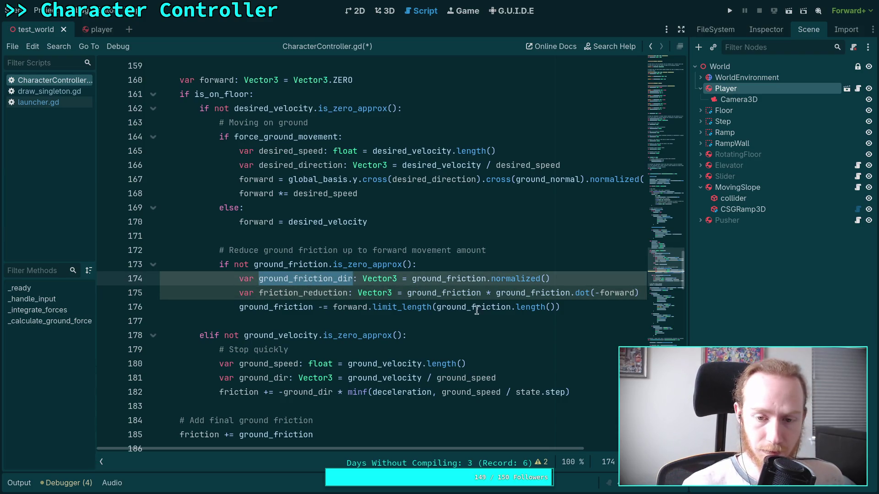
double_click(453, 294)
key(ctrl+v)
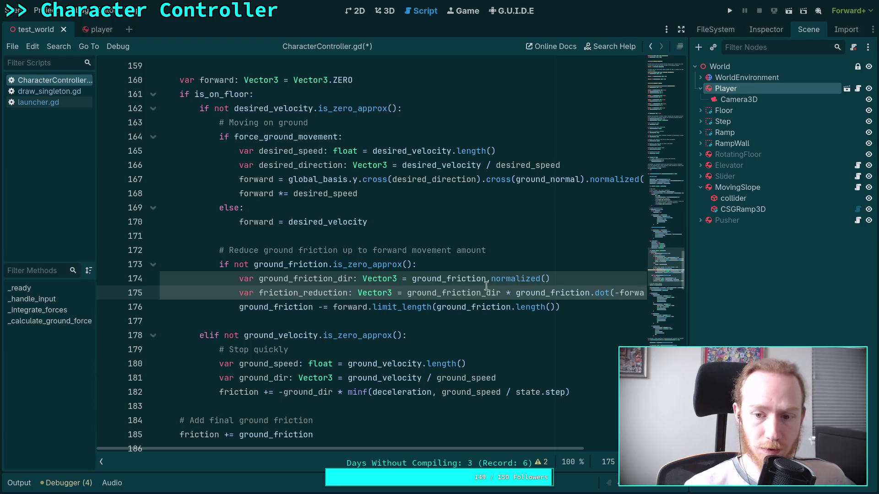
double_click(552, 293)
key(ctrl+v)
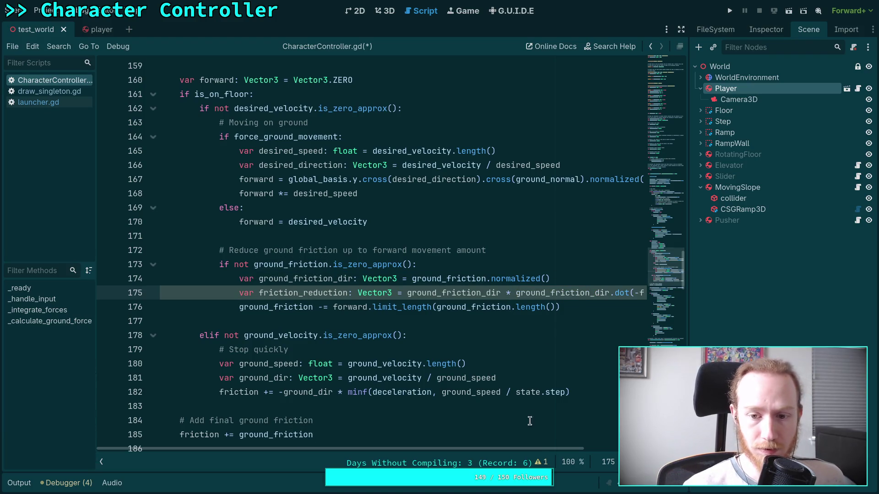
mouse_move(523, 448)
mouse_down()
mouse_move(617, 453)
mouse_move(534, 456)
mouse_up()
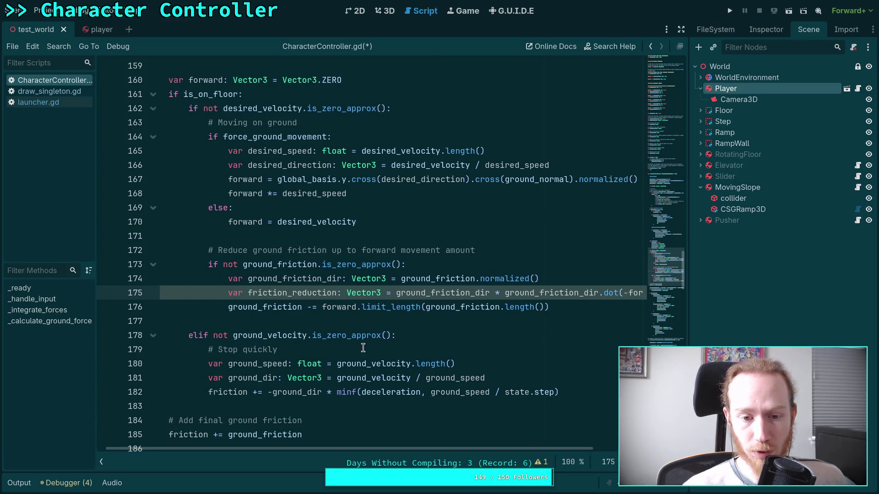
Step: Replace forward on line 176 with friction_reduction
click(323, 308)
double_click(323, 308)
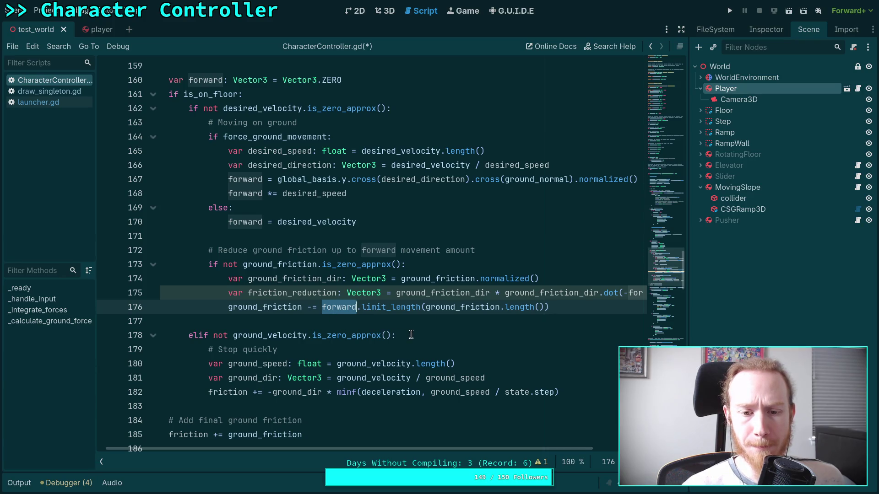
text(fr)
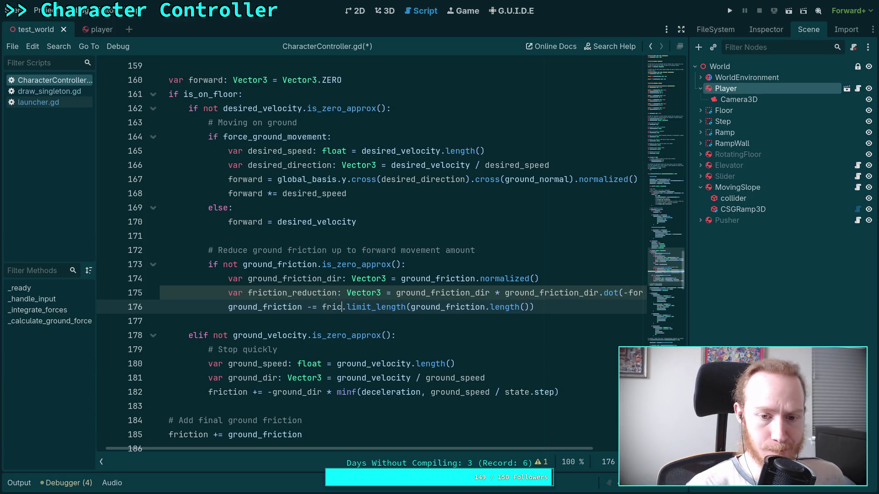
key(Return)
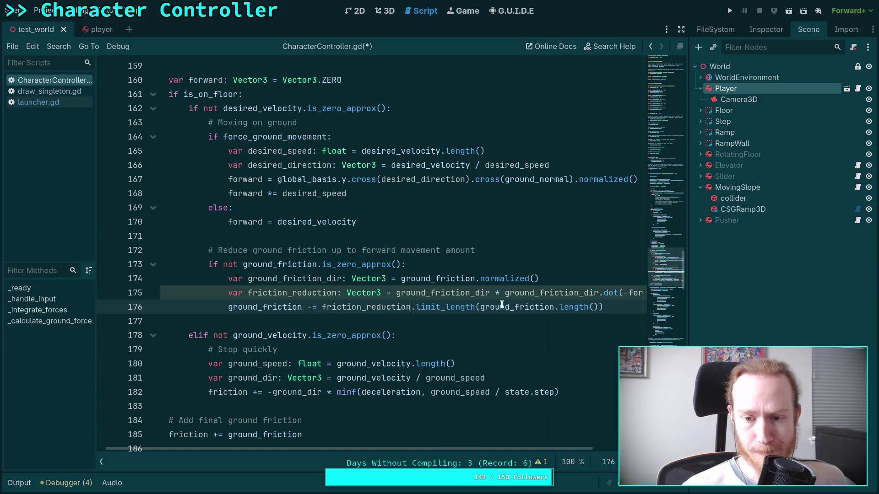
mouse_move(460, 449)
mouse_down()
mouse_move(528, 446)
mouse_move(499, 445)
mouse_up()
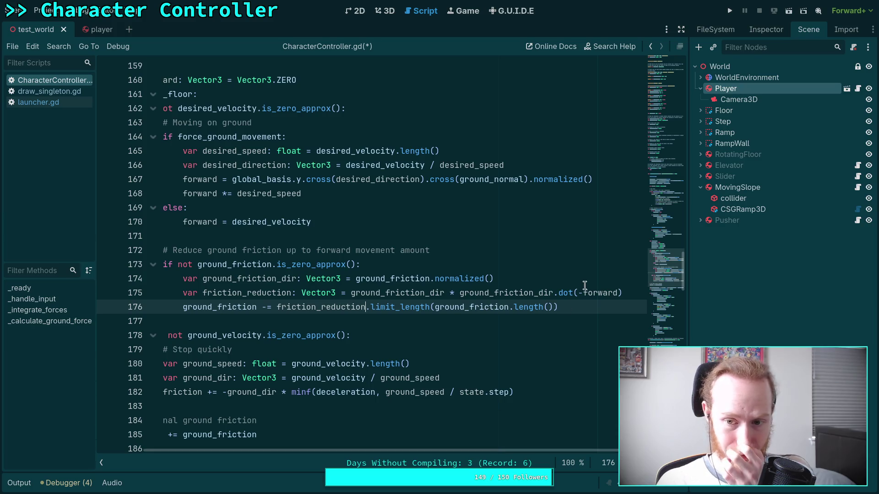
mouse_move(581, 293)
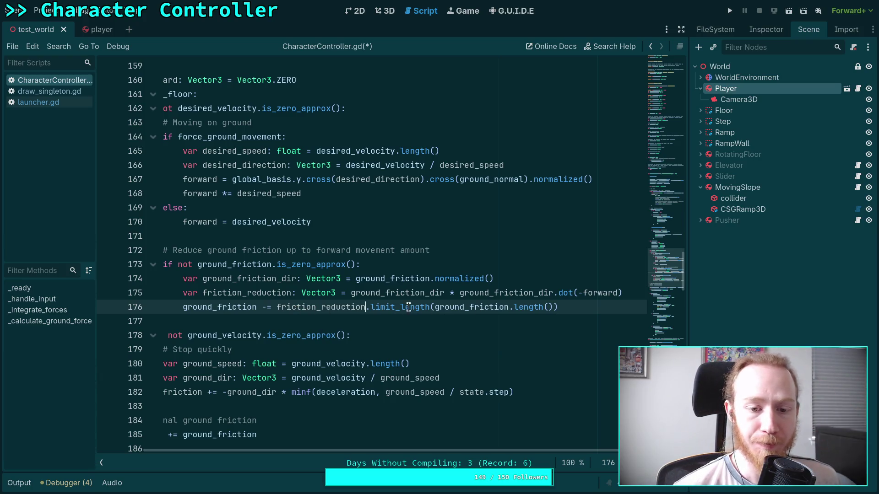
Step: Save CharacterController.gd and run the game to test the friction change
double_click(341, 307)
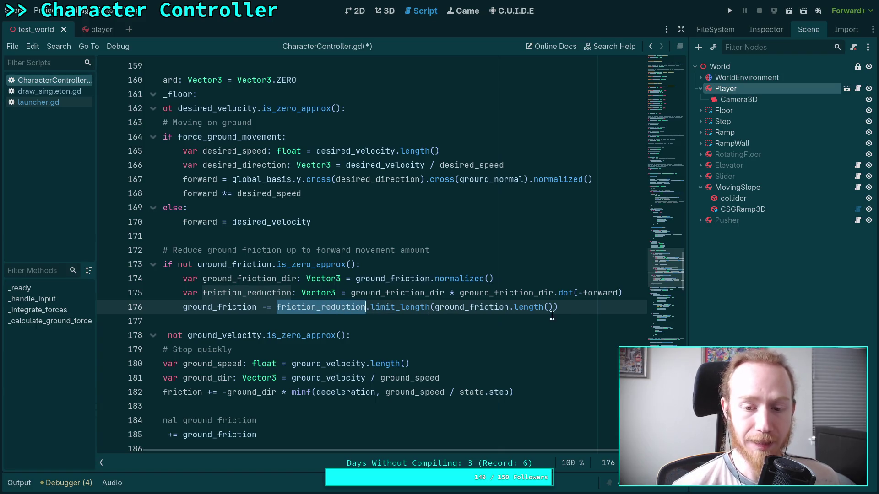
click(593, 308)
key(ctrl+s)
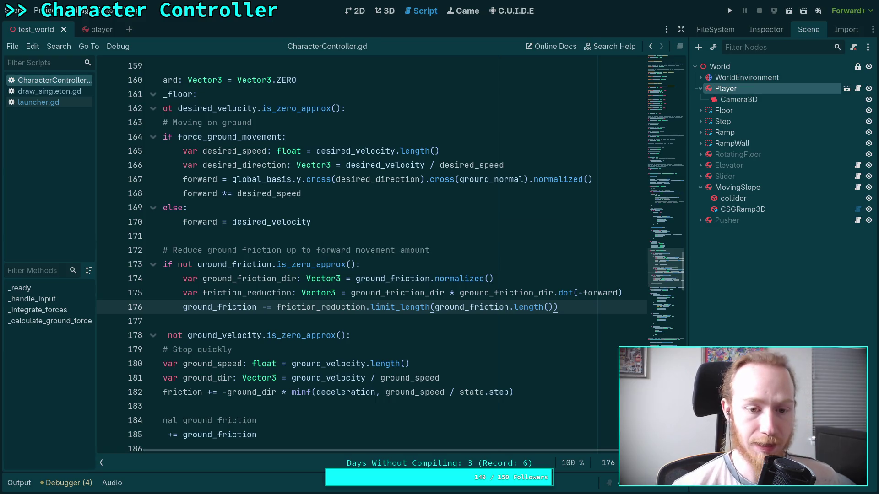
click(730, 13)
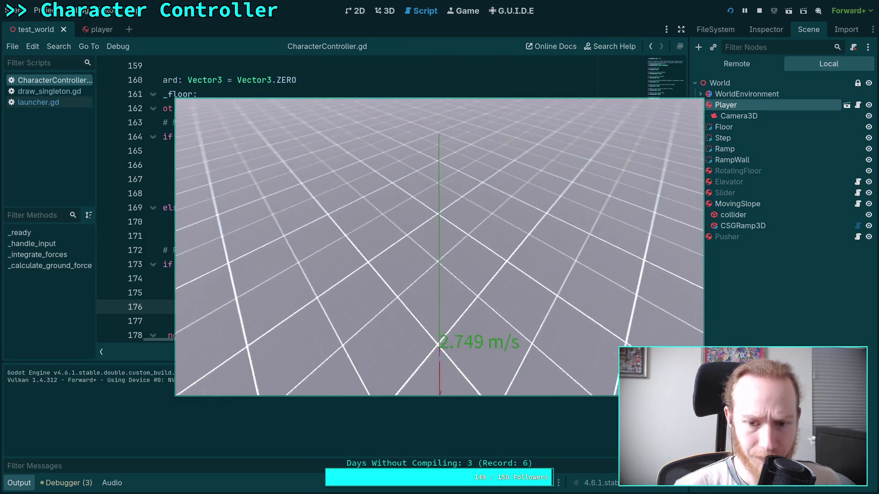
click(759, 11)
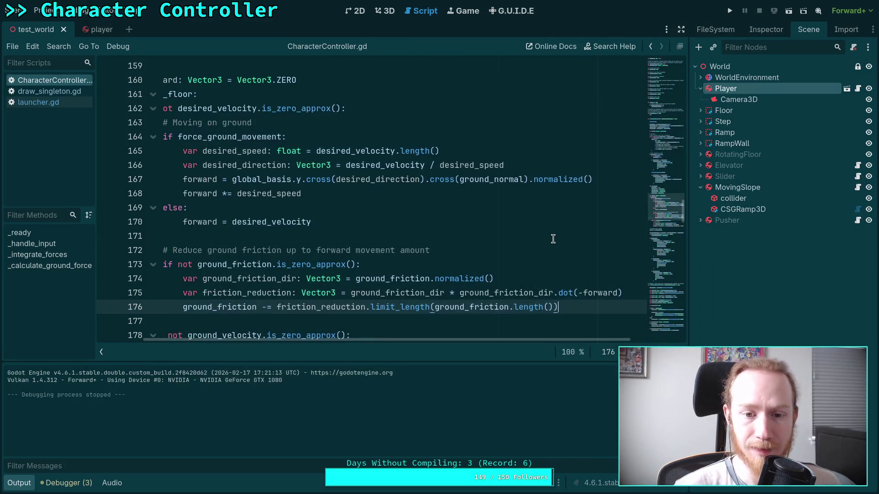
scroll(447, 332, down, 1)
scroll(431, 338, left, 2)
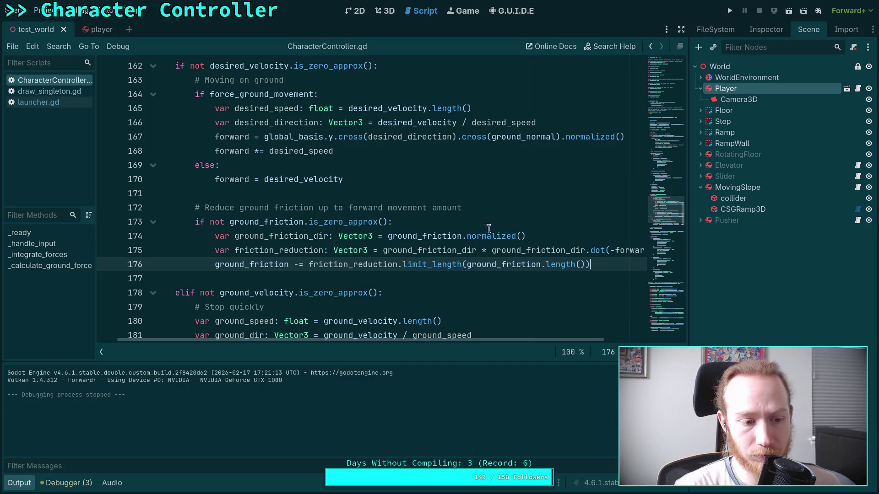
click(732, 13)
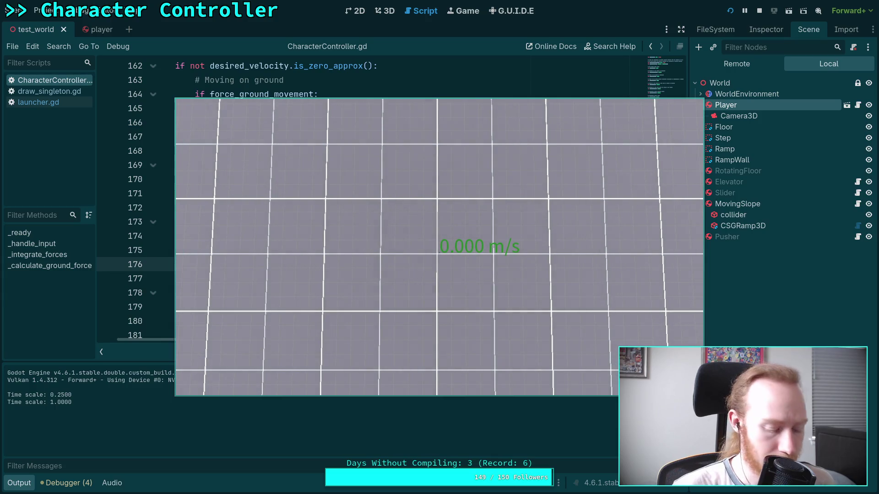
key(F11)
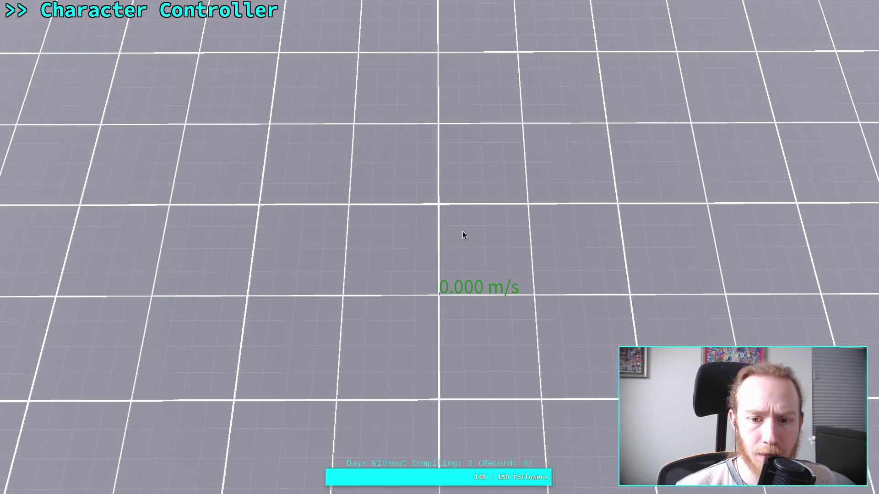
key(Escape)
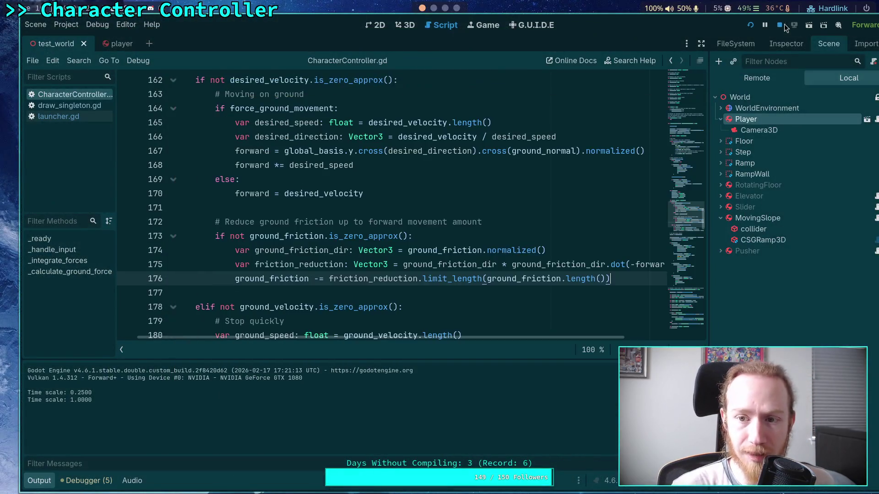
click(783, 24)
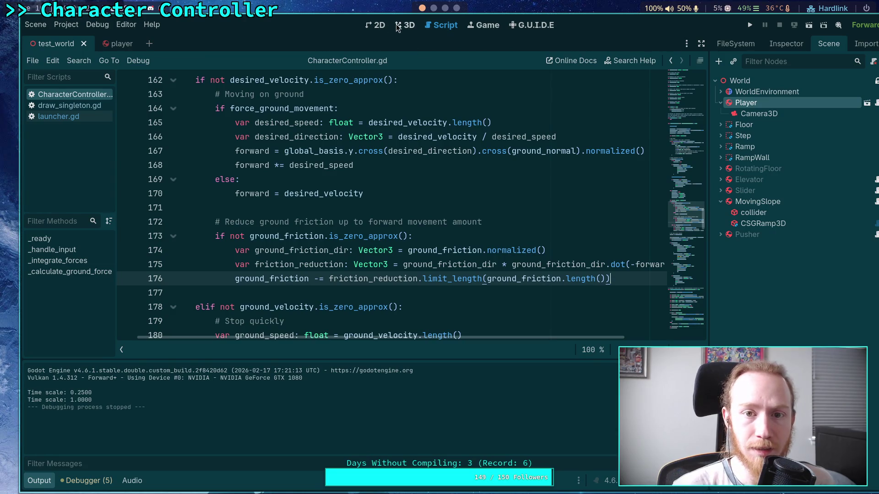
Step: Move and rotate the Player beside the red slope, lower it to the floor, and run with F5
click(397, 25)
scroll(269, 151, down, 5)
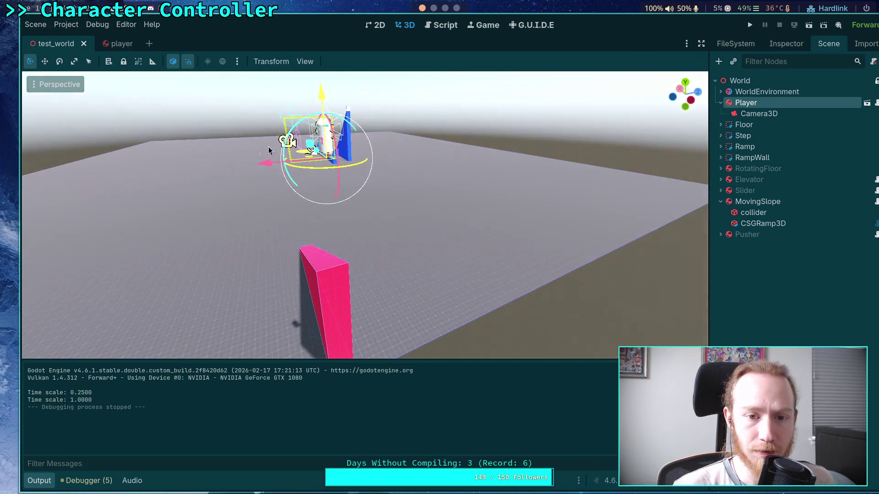
mouse_move(269, 151)
mouse_down()
mouse_move(290, 160)
mouse_move(402, 156)
mouse_move(437, 194)
mouse_move(443, 273)
mouse_up()
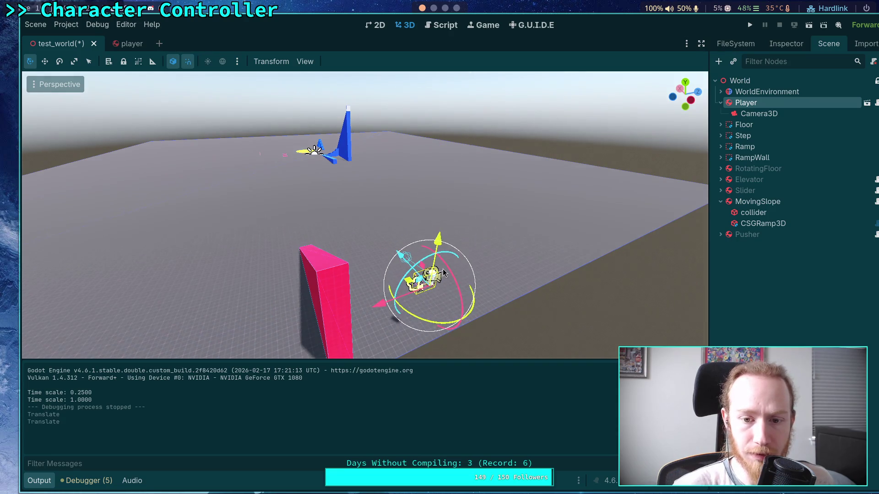
mouse_move(416, 319)
mouse_down()
mouse_move(451, 297)
mouse_move(476, 238)
mouse_move(437, 280)
mouse_move(437, 298)
mouse_up()
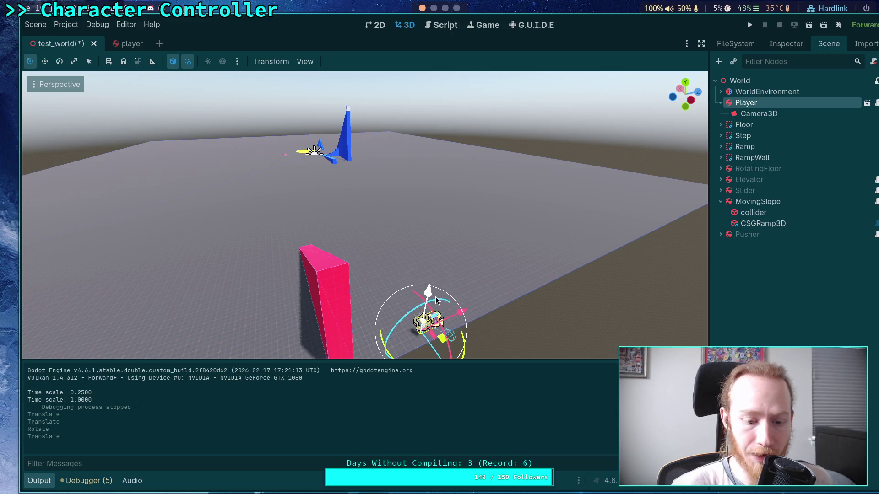
key(f)
scroll(369, 192, up, 3)
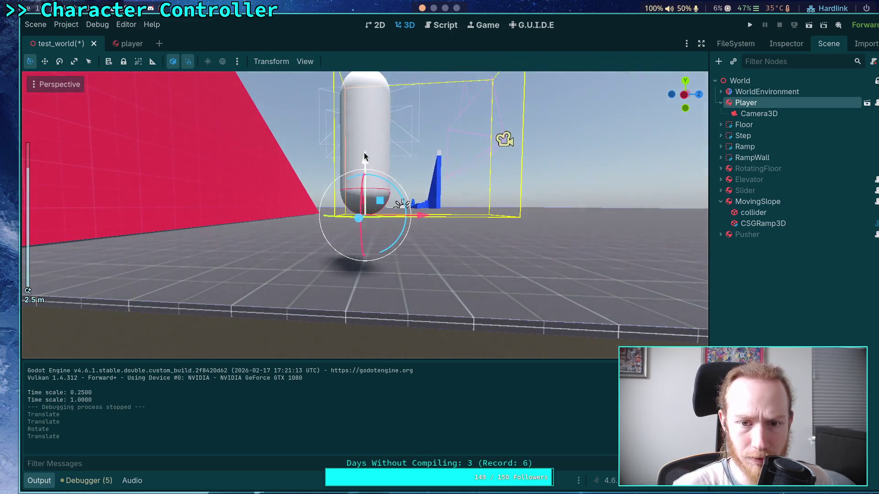
drag(370, 165, 365, 229)
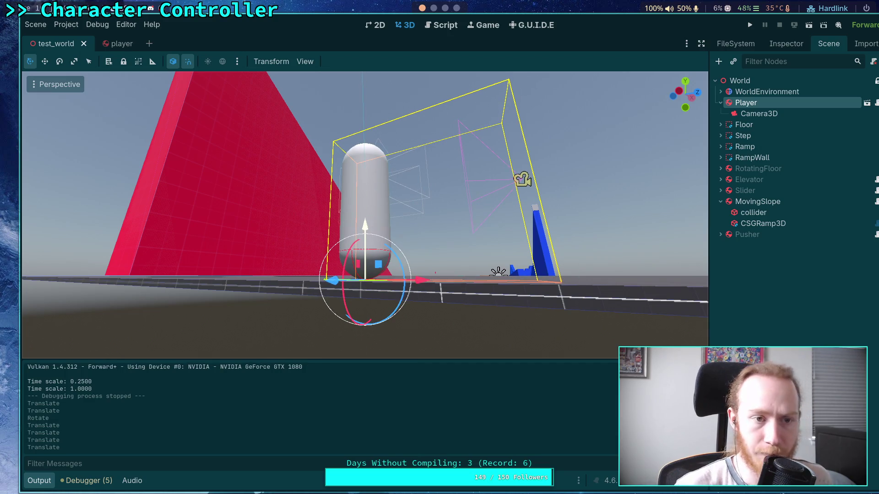
key(F5)
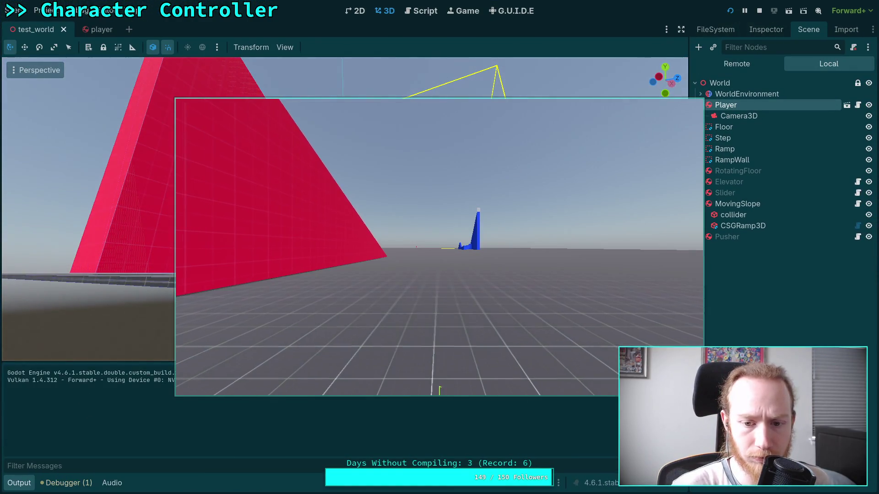
Step: Walk the player backward with S and forward with W, then stop the game
key(s)
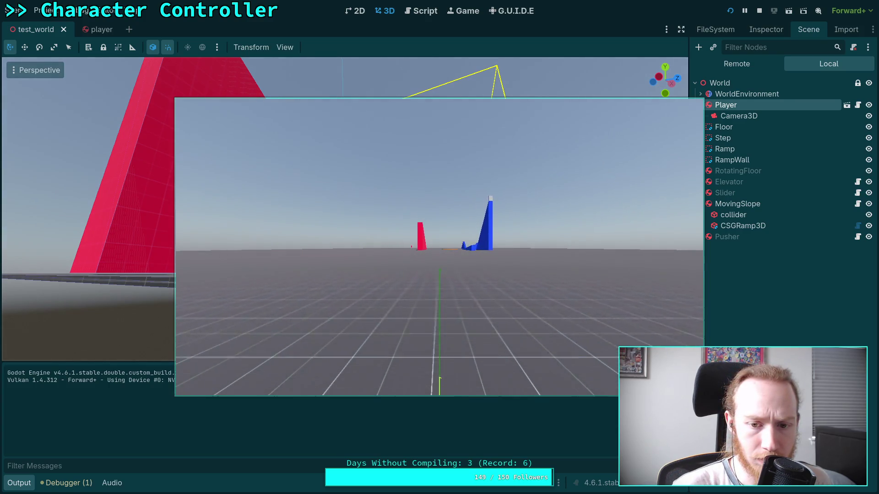
key(w)
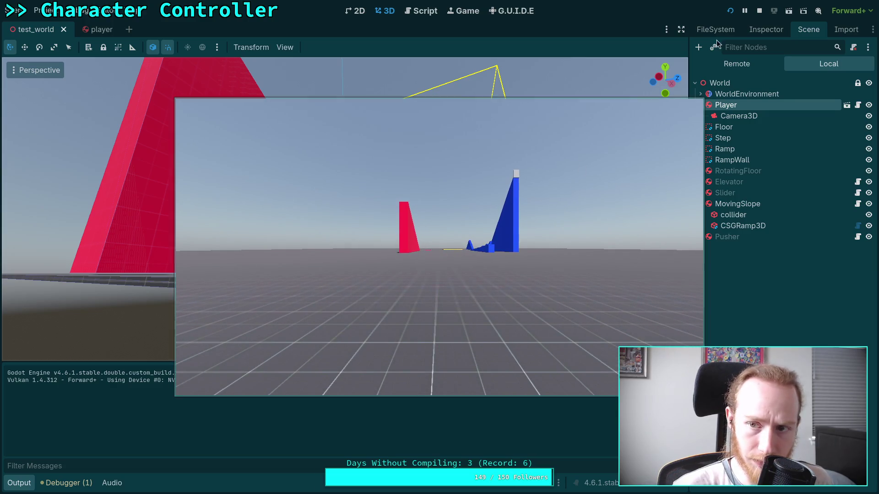
click(759, 11)
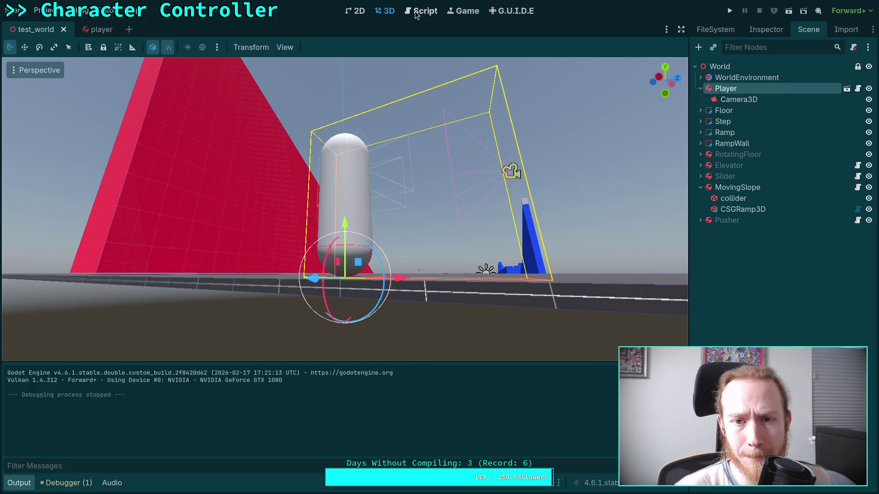
Step: Load camera_context.tres in the G.U.I.D.E mapping editor and inspect the look action's Scale x value
click(517, 14)
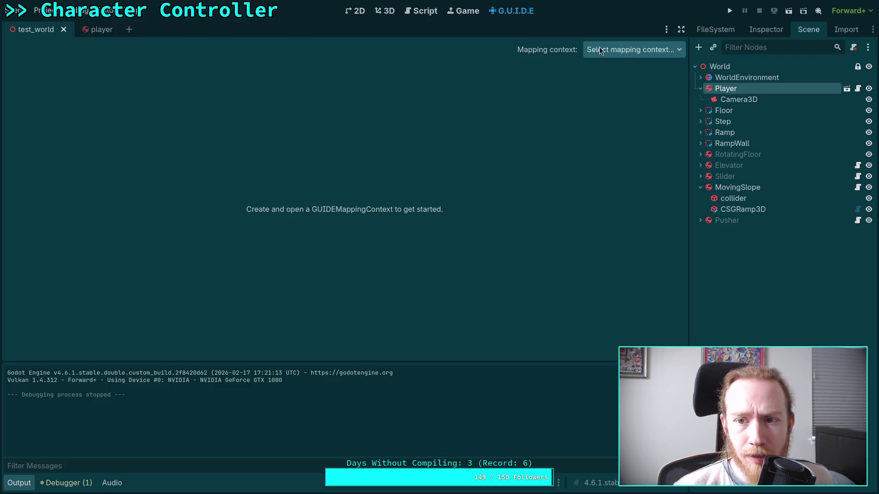
click(632, 50)
click(627, 79)
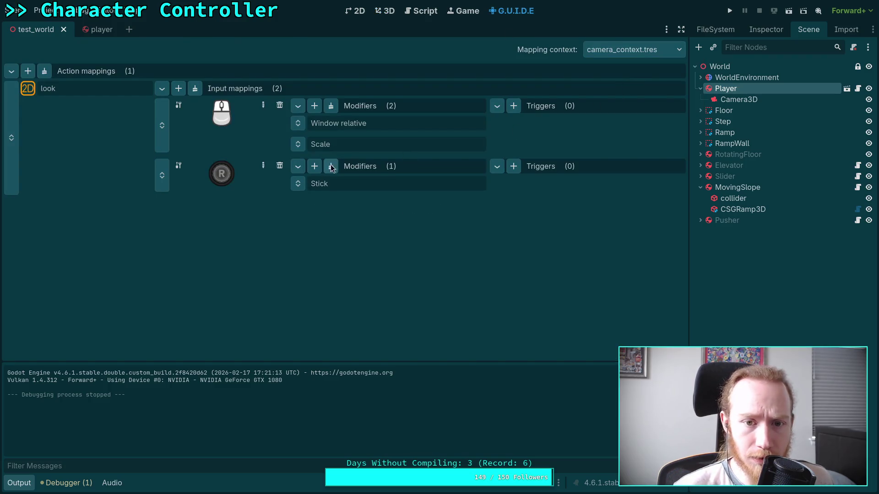
click(766, 30)
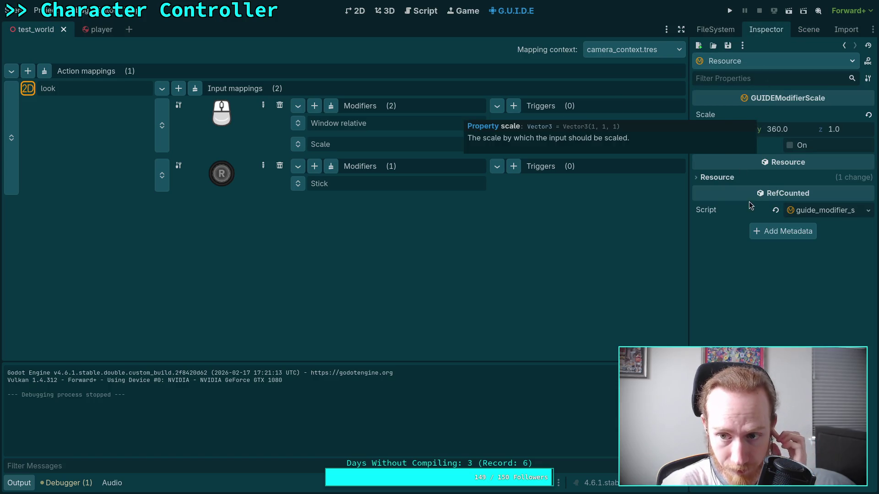
click(736, 132)
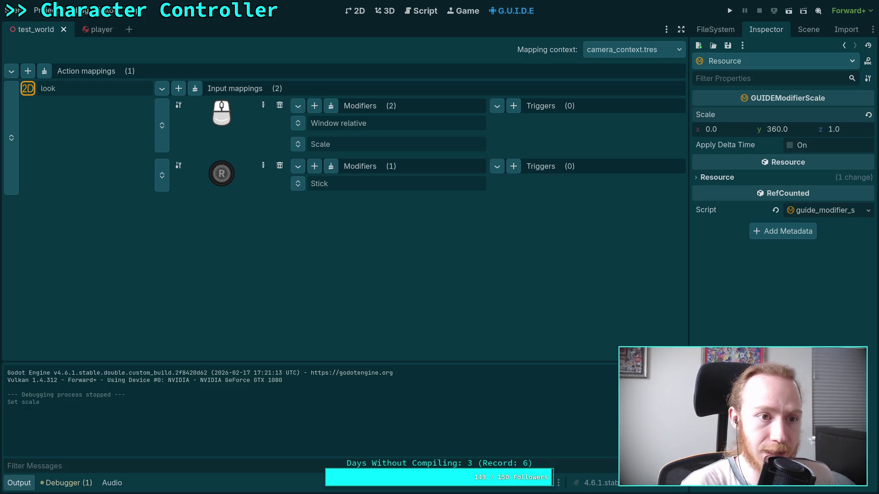
Step: Run the game, walk forward with W, stop it, and return to the 3D view
click(729, 15)
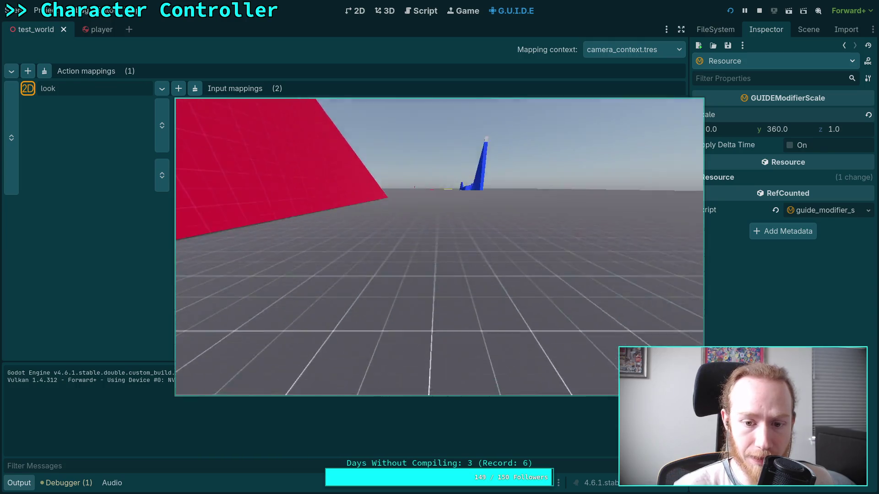
key(w)
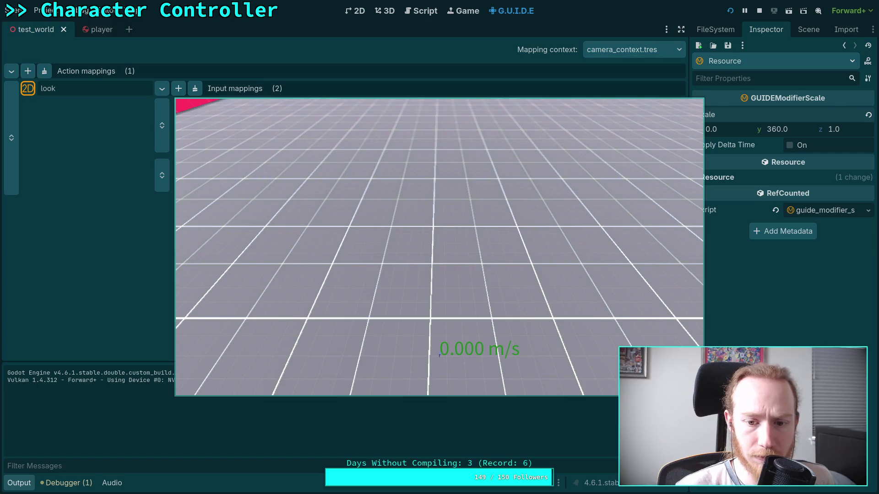
click(759, 11)
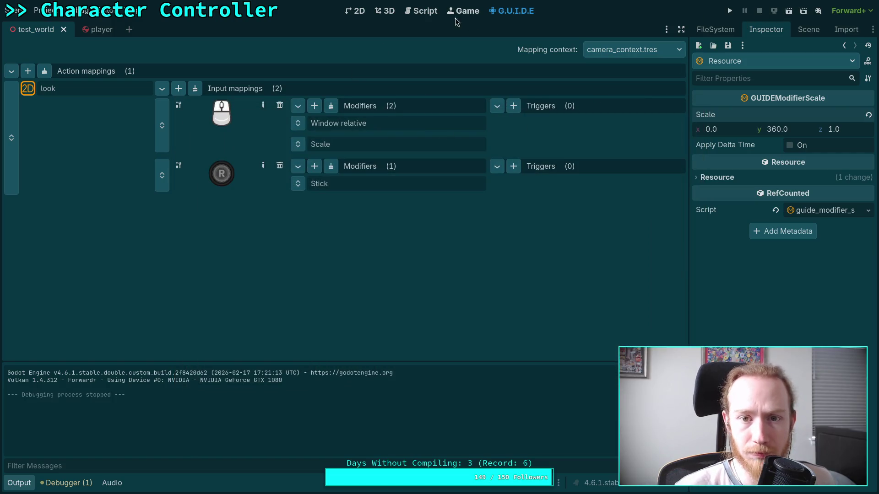
click(389, 11)
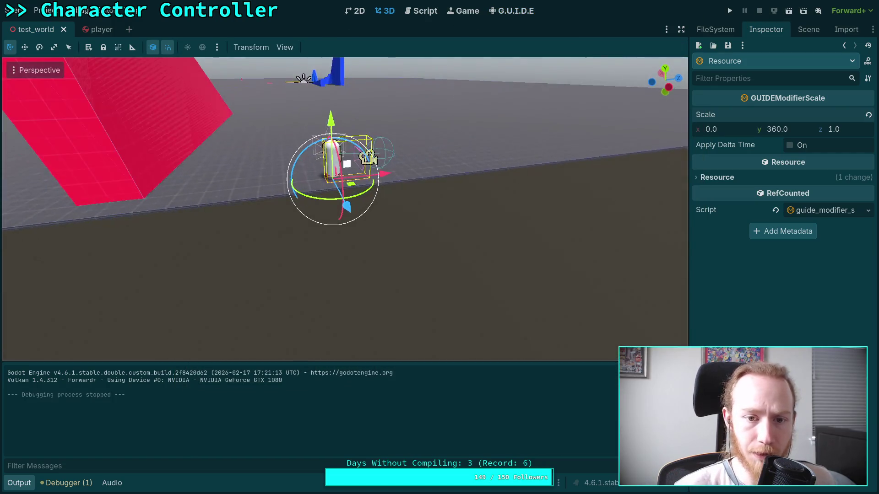
Step: Tilt the character capsule, test walking forward with W in-game, then return to CharacterController.gd
mouse_move(360, 195)
mouse_down()
mouse_move(337, 355)
mouse_move(349, 200)
mouse_up()
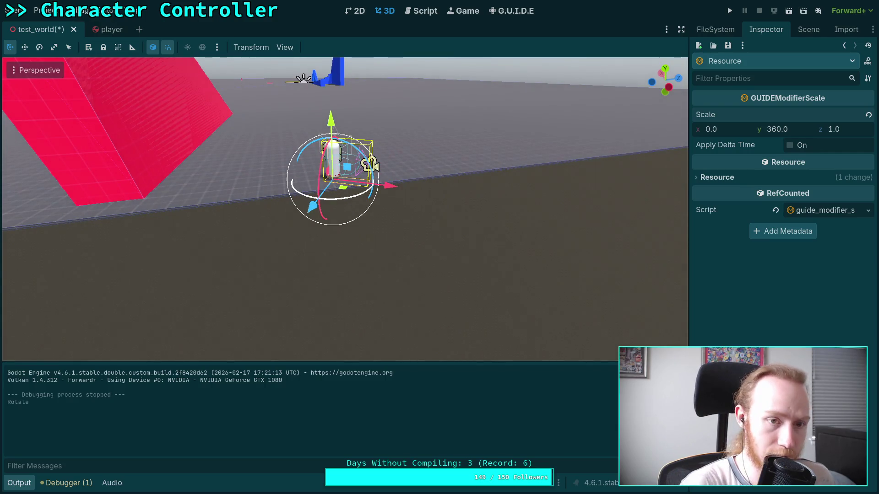
click(729, 10)
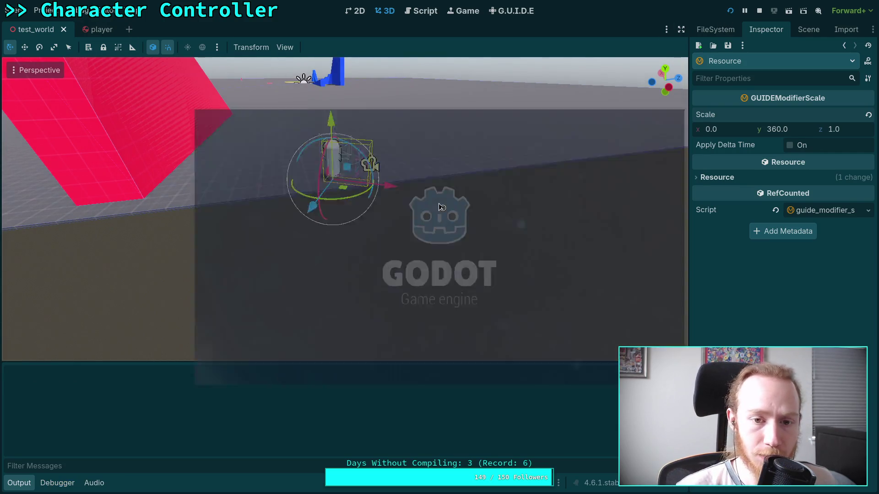
key(w)
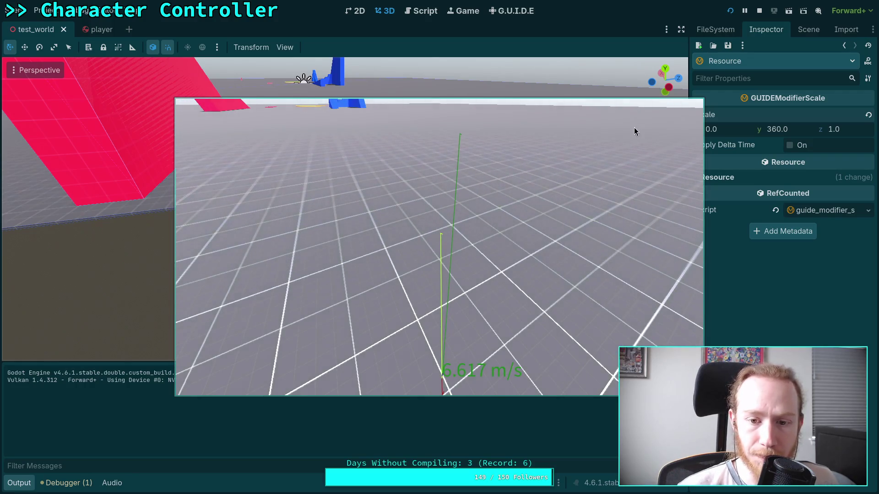
click(555, 178)
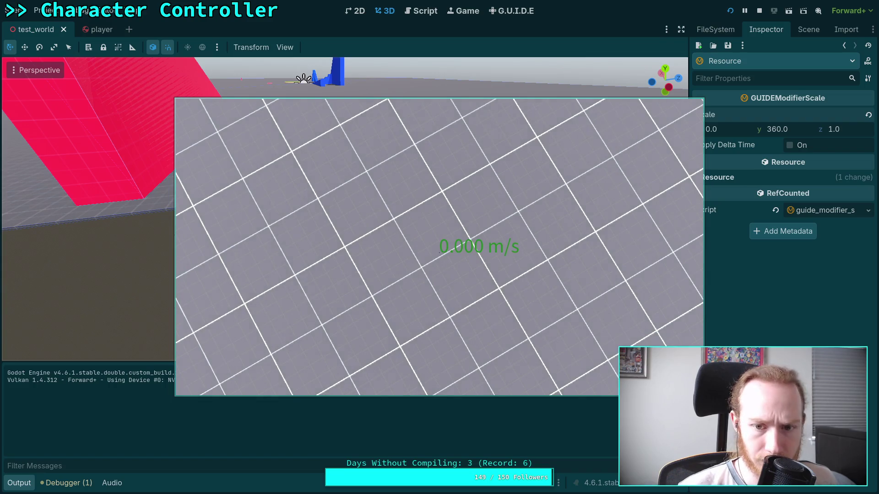
key(w)
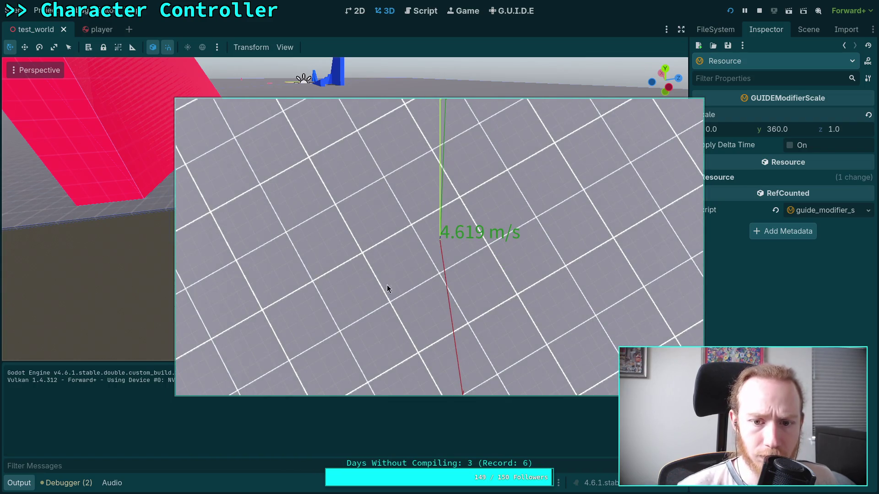
click(762, 10)
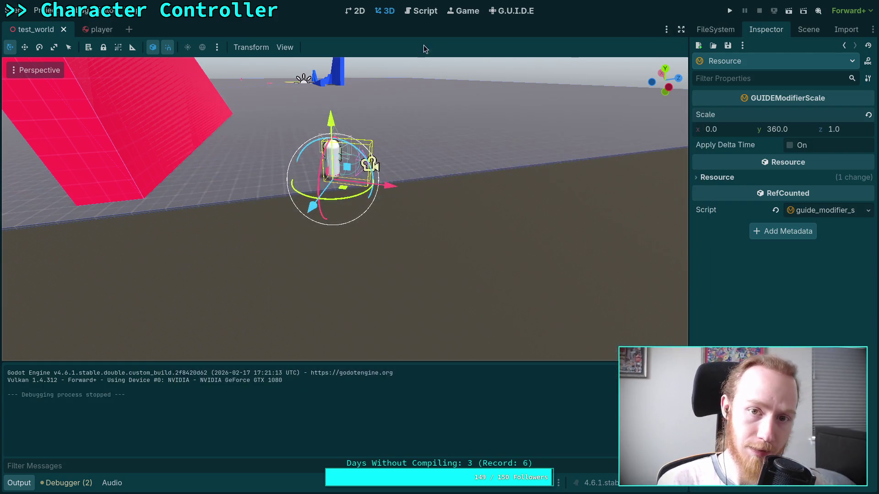
click(417, 12)
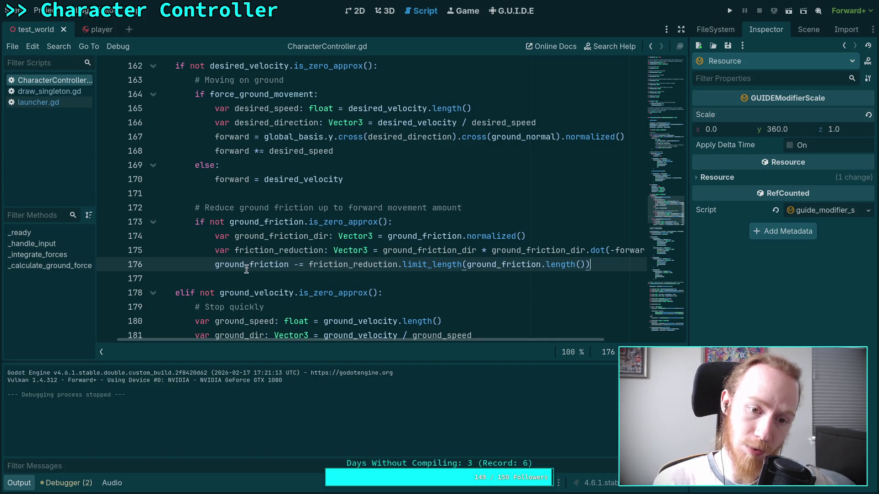
Step: Test with line 176's friction reduction commented out, then restore it and save
key(ctrl+k)
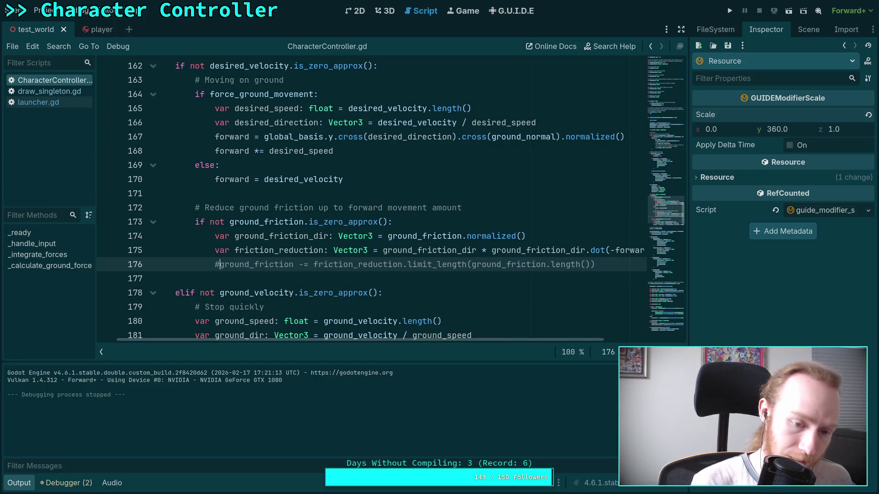
key(ctrl+s)
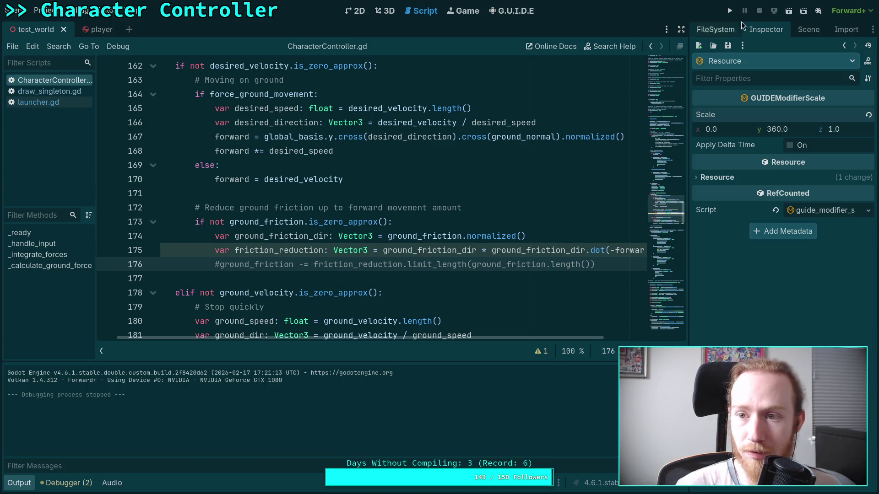
click(730, 10)
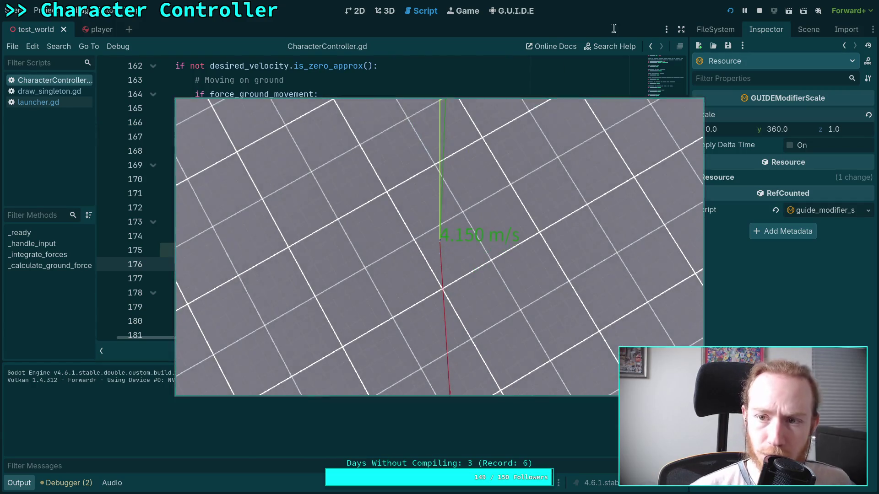
key(F8)
key(BackSpace)
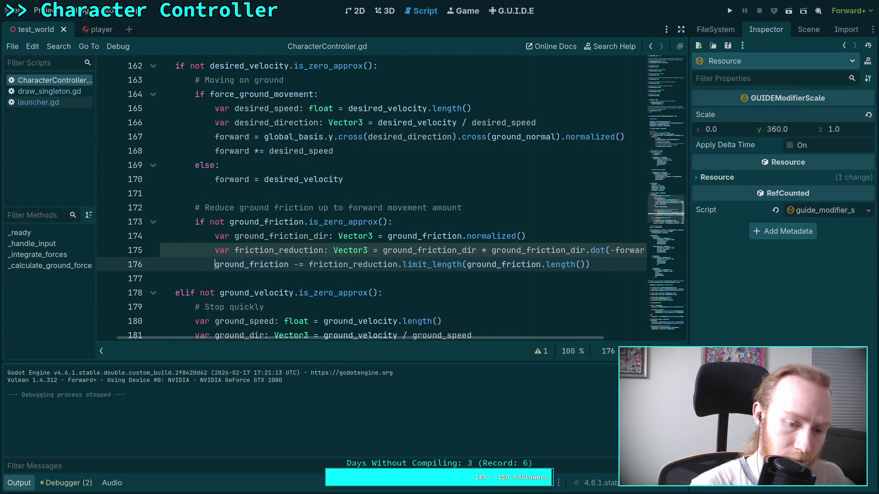
key(ctrl+s)
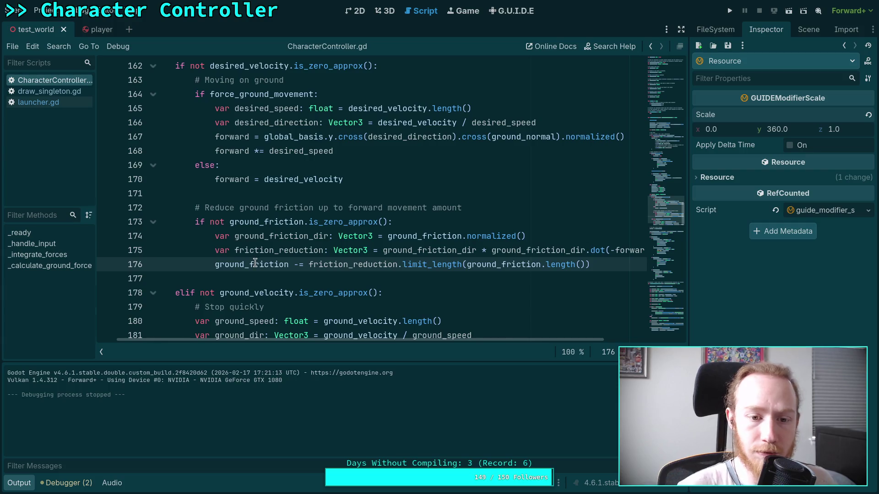
Step: Test with line 185's final friction addition commented out, leaving that line commented at the end
scroll(255, 263, down, 2)
click(208, 282)
scroll(305, 281, down, 1)
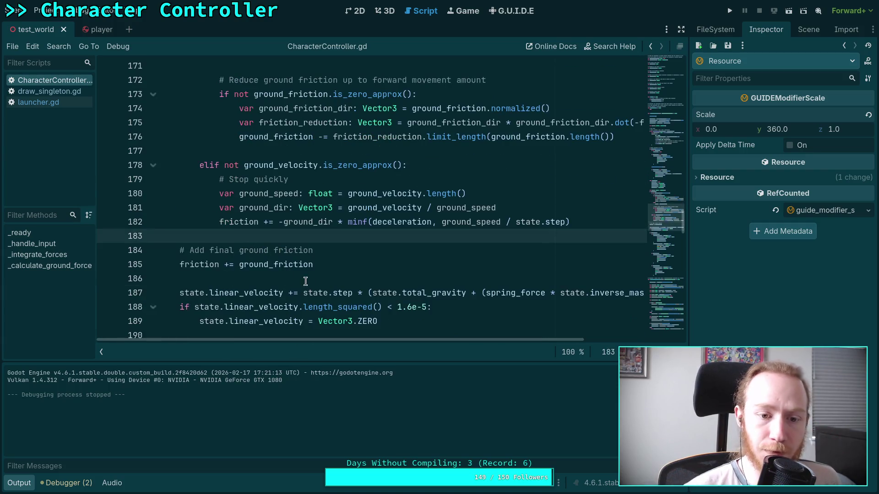
click(177, 265)
text(#)
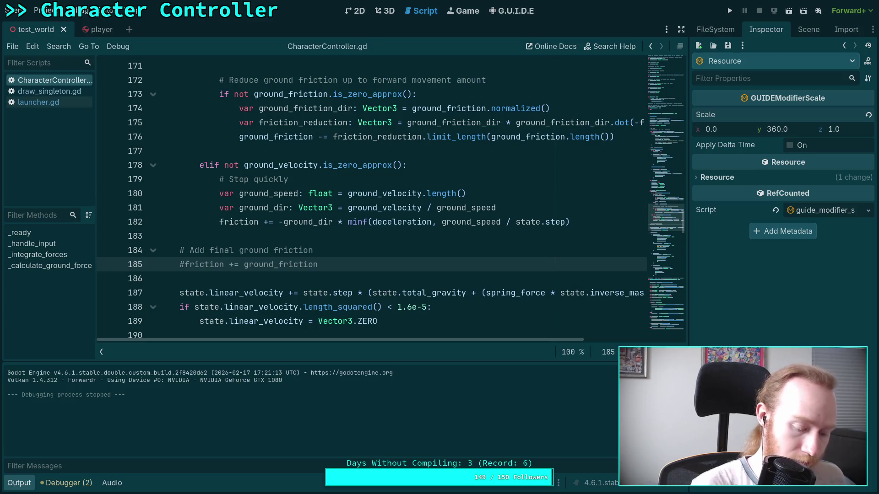
key(F5)
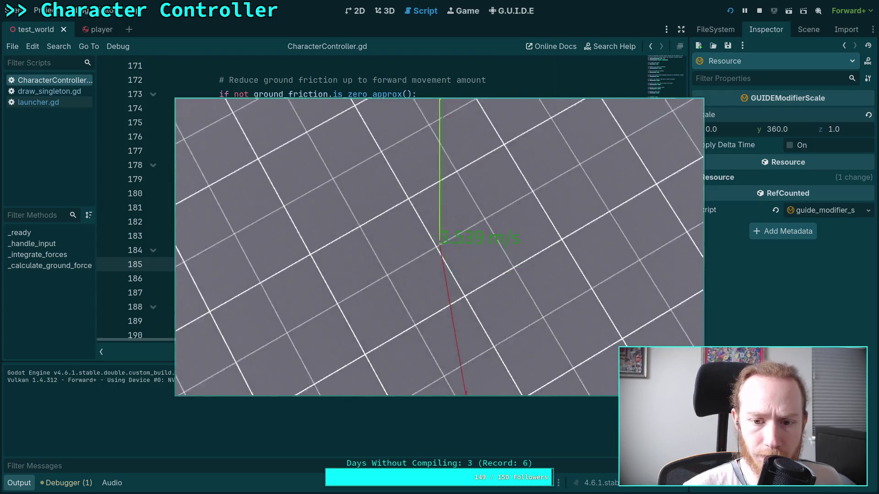
click(758, 12)
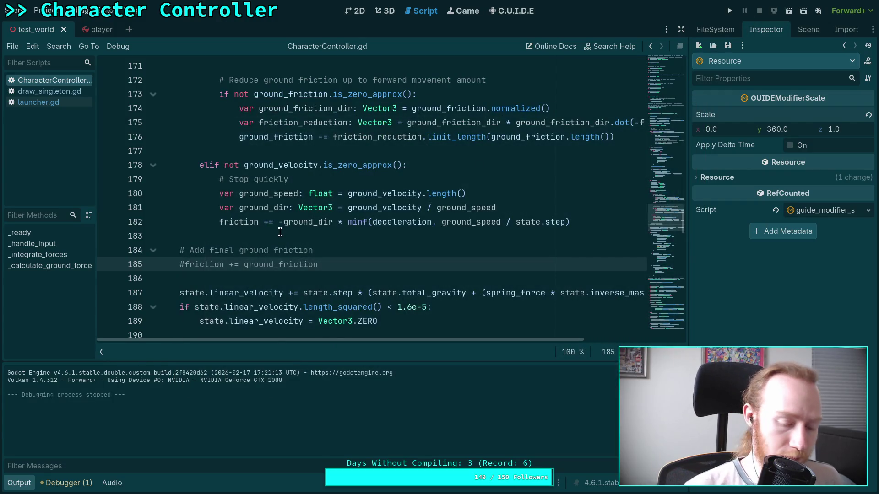
key(ctrl+k)
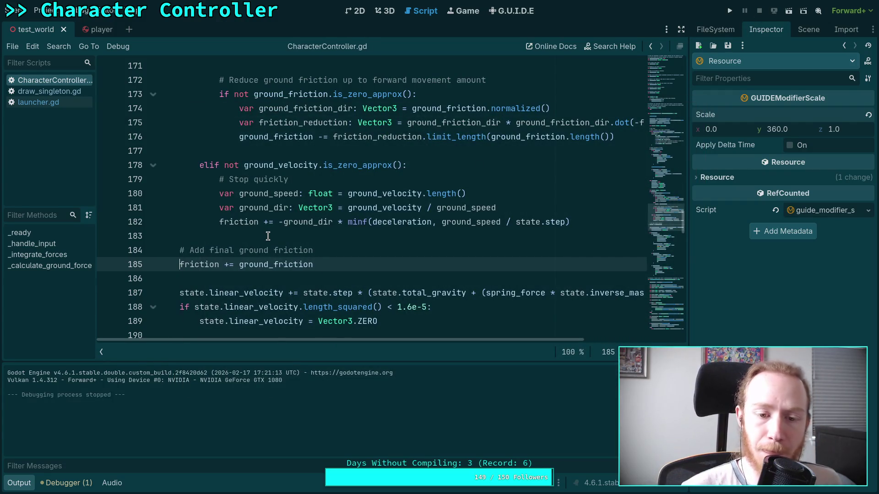
double_click(247, 266)
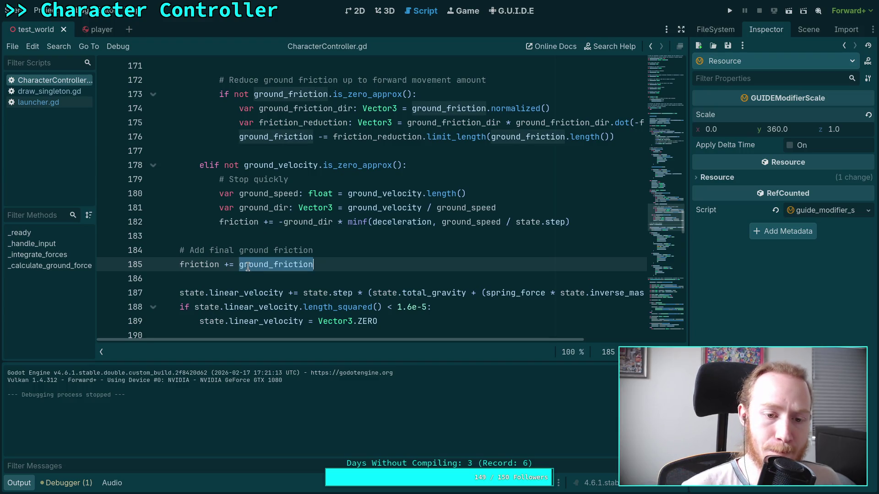
click(176, 266)
key(ctrl+k)
scroll(328, 270, down, 9)
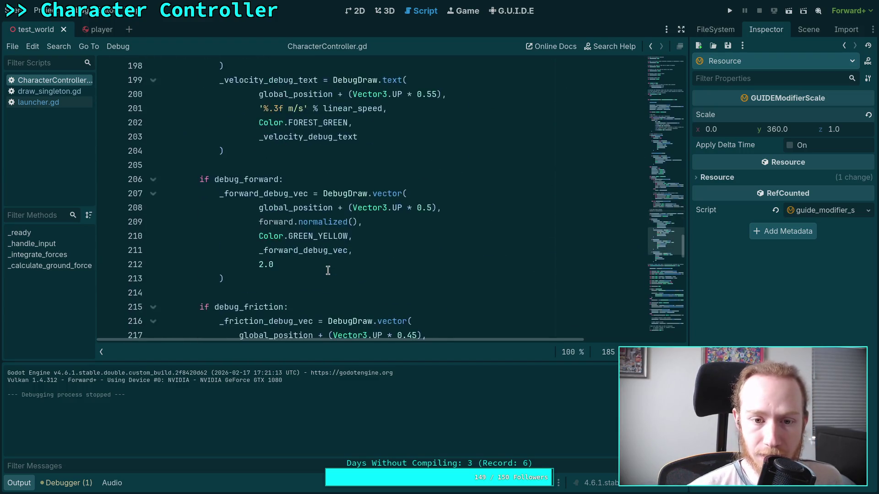
Step: Comment out the stop-quickly friction on line 182, save, and test-run the game
key(ctrl+k)
key(ctrl+d)
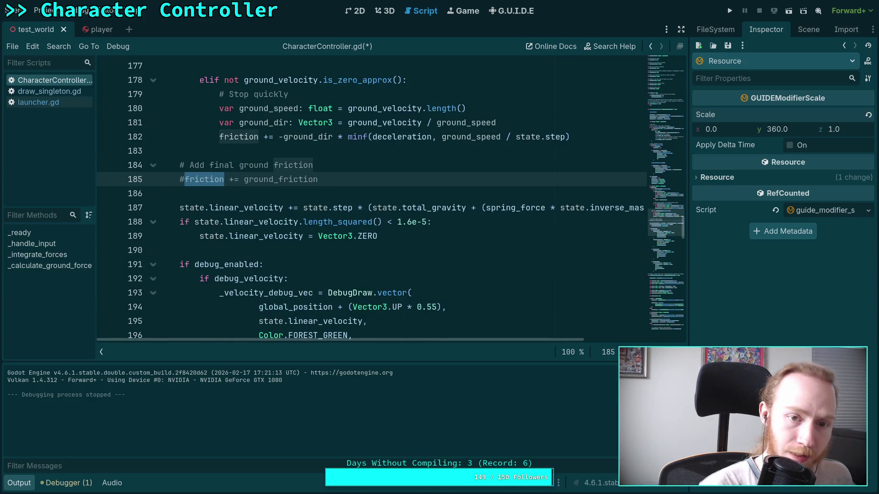
key(ctrl+f)
key(shift+Return)
key(shift+Return)
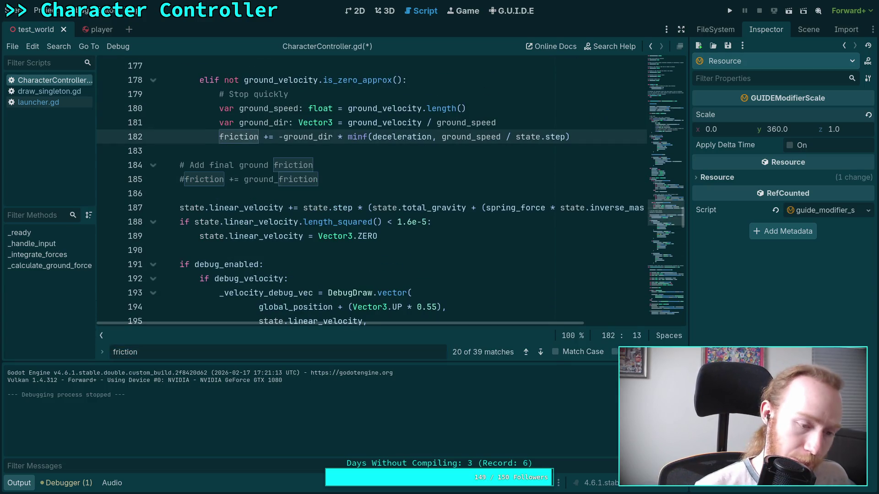
key(ctrl+k)
key(ctrl+s)
key(F5)
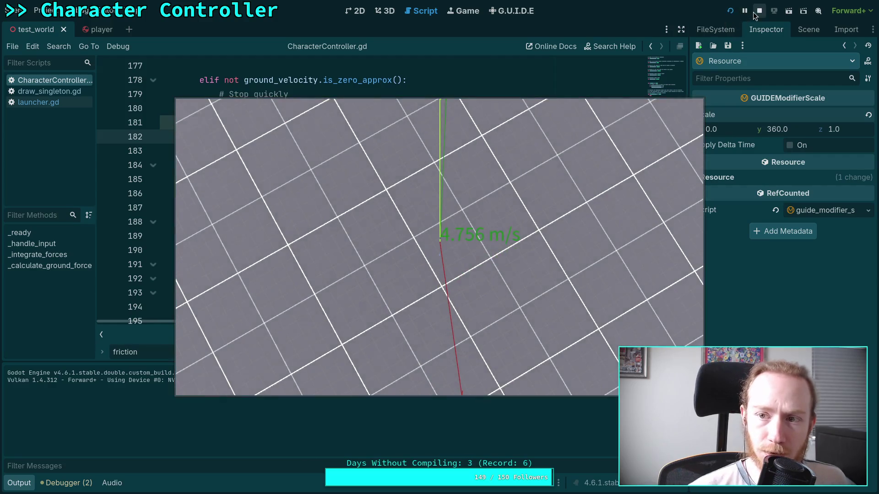
key(F8)
Step: Look back through the earlier friction matches in the script
double_click(221, 177)
key(ctrl+f)
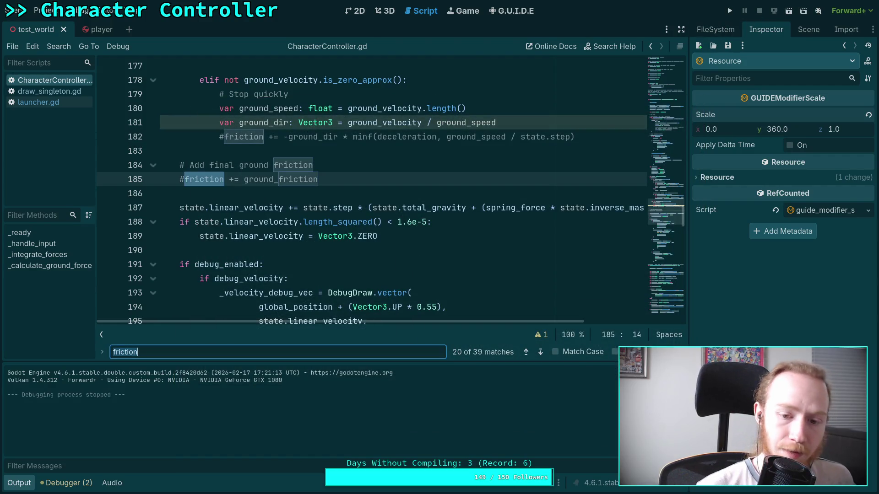
click(525, 353)
click(525, 352)
click(526, 352)
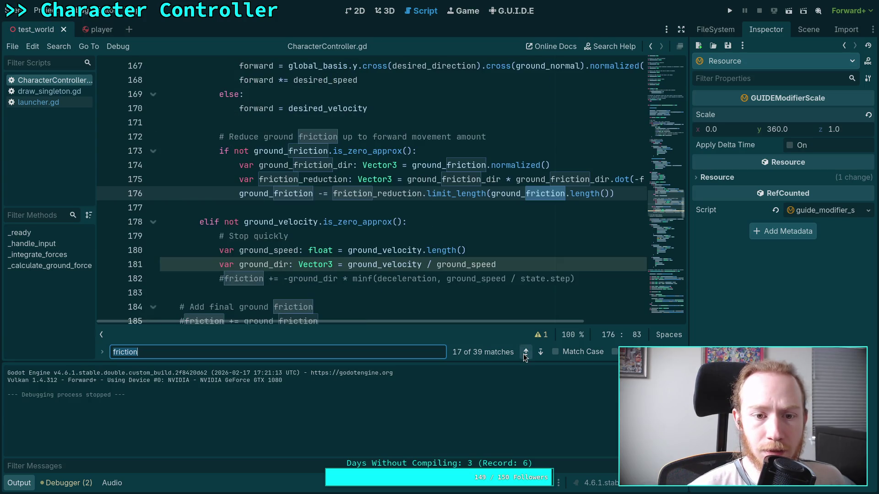
click(525, 352)
click(525, 352)
click(525, 352)
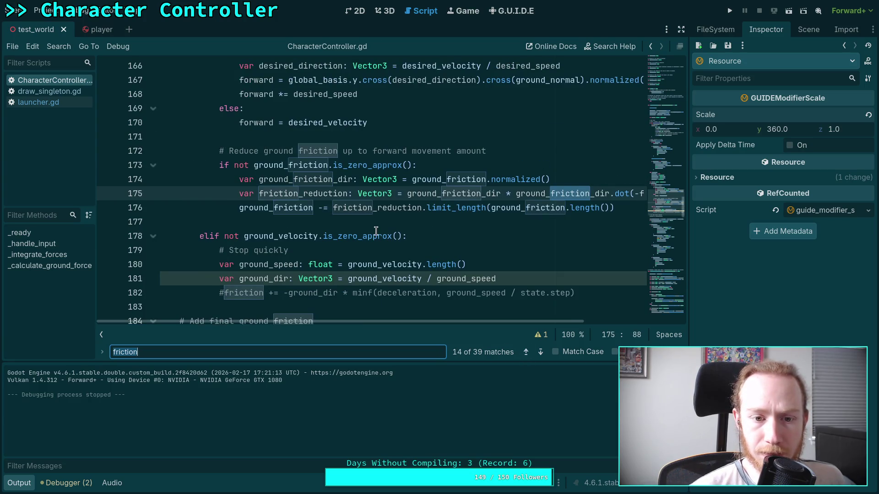
scroll(373, 233, up, 3)
scroll(336, 224, up, 4)
scroll(336, 223, up, 12)
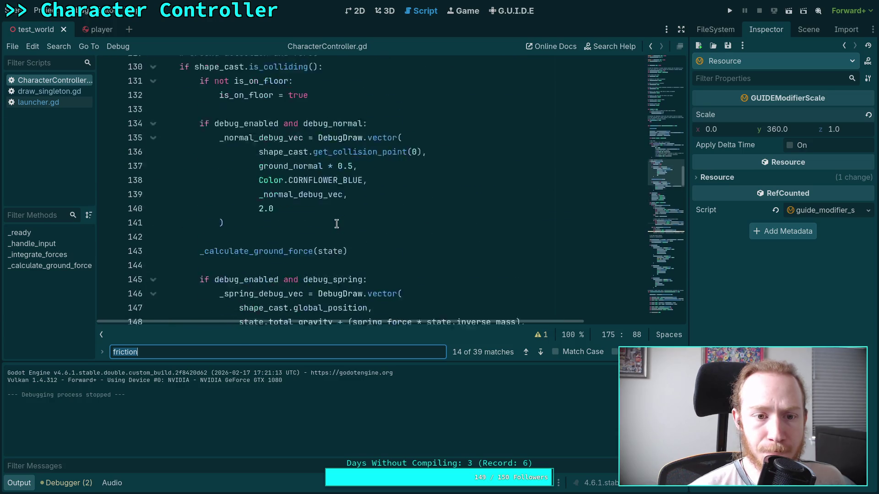
scroll(258, 198, down, 1)
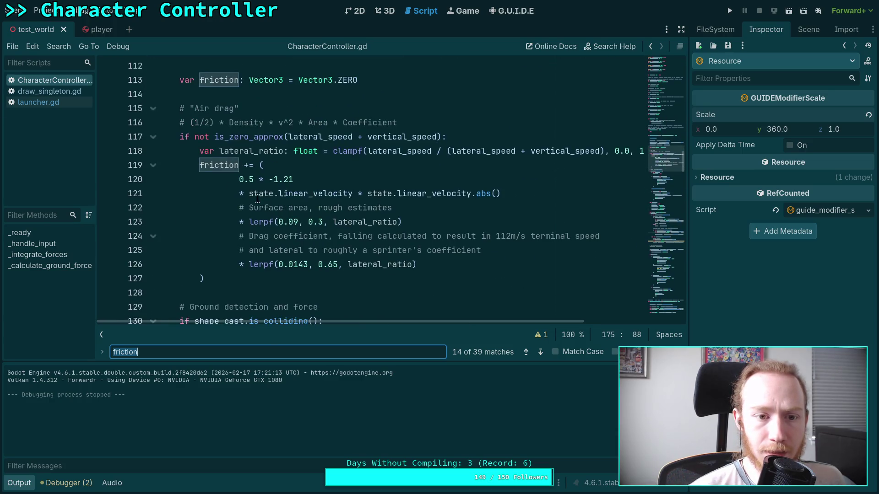
Step: Disable air drag by adding 'false or' to its condition and test-run the game
click(195, 137)
text(fal)
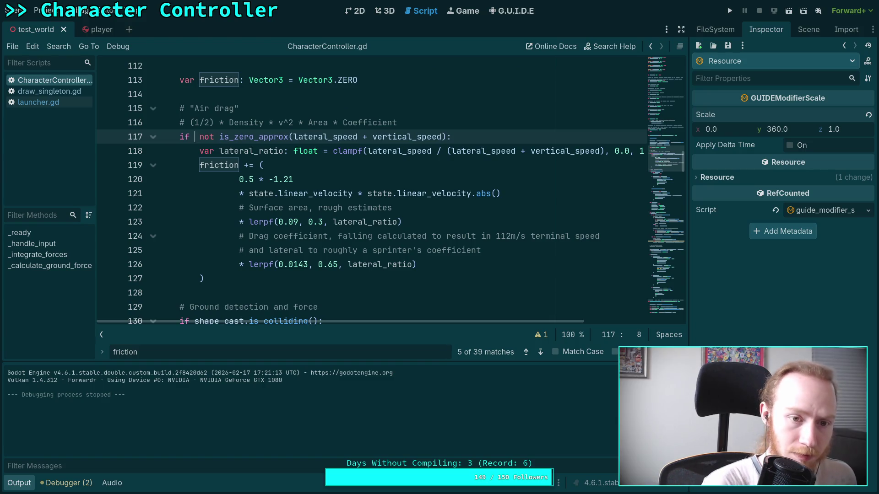
text(se or)
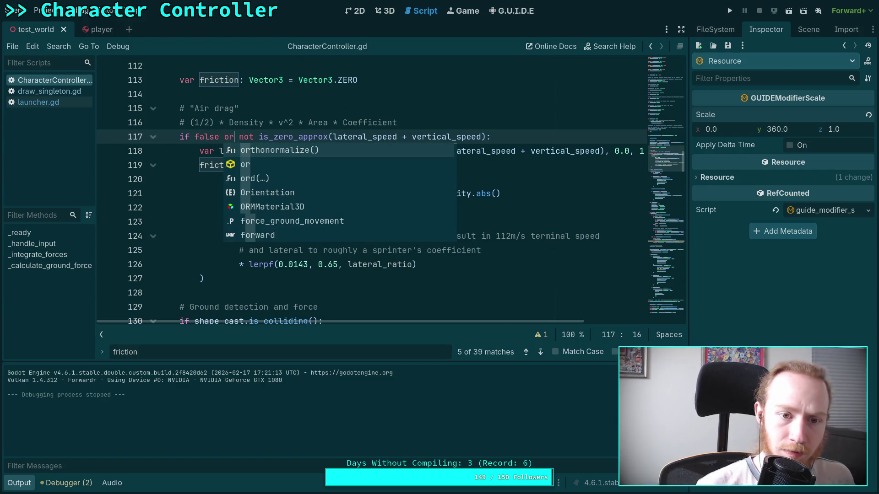
click(730, 10)
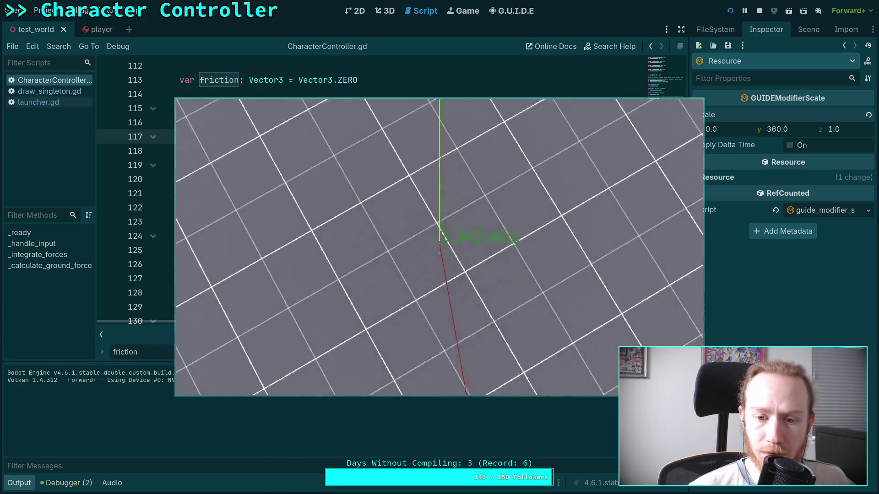
click(759, 10)
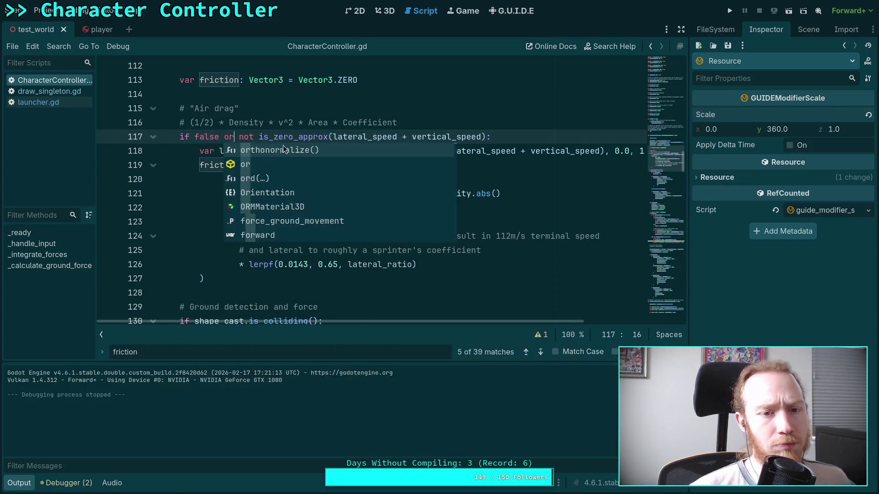
click(251, 108)
Step: Change the guard to 'false and', save, and test-run the game walking forward
double_click(219, 80)
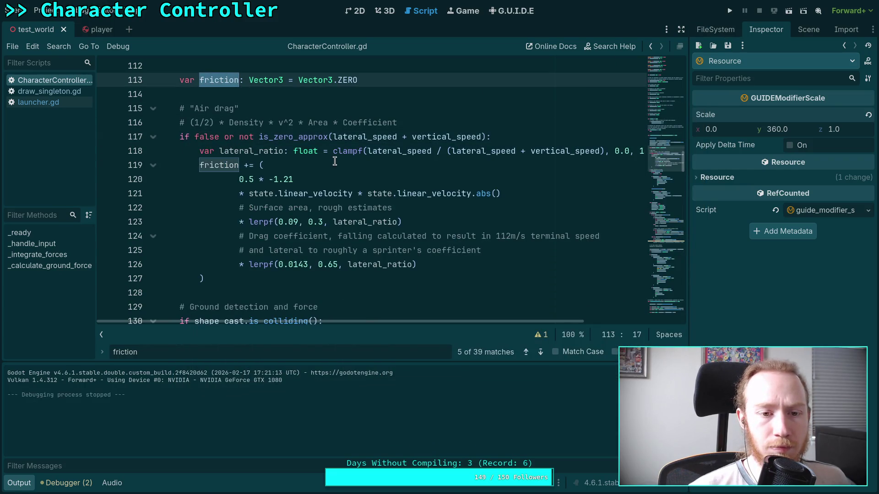
double_click(233, 137)
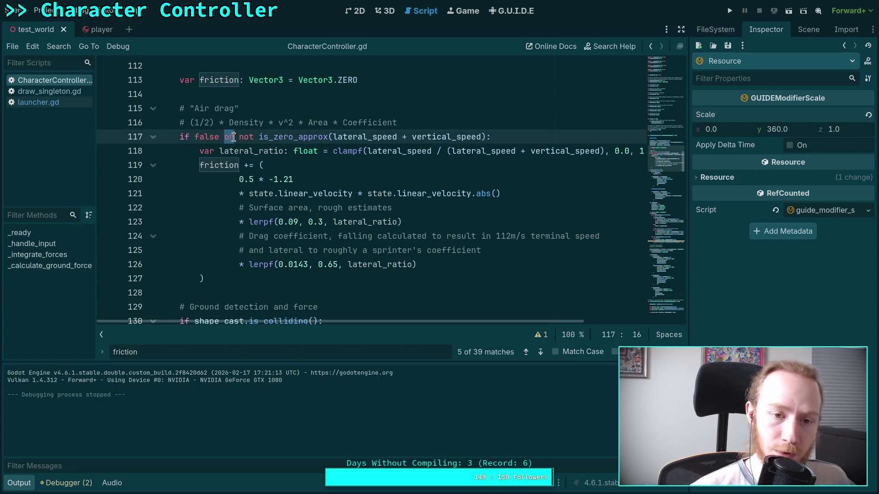
text(and)
key(ctrl+s)
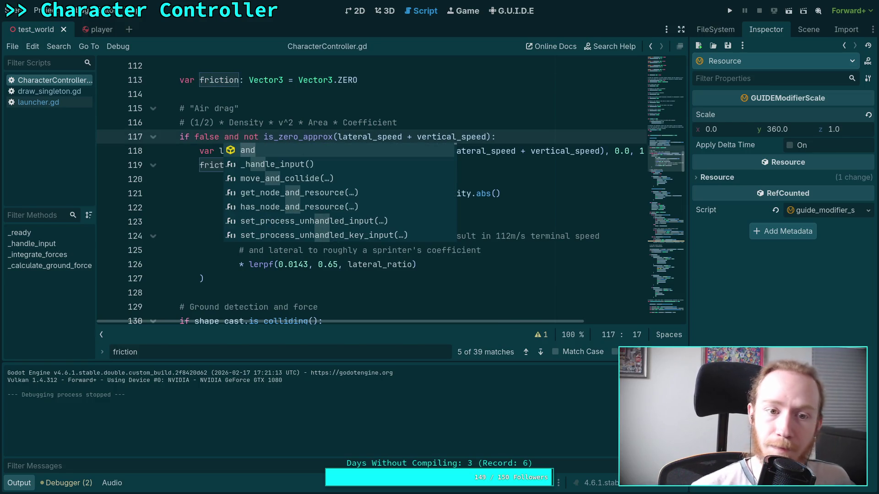
click(732, 12)
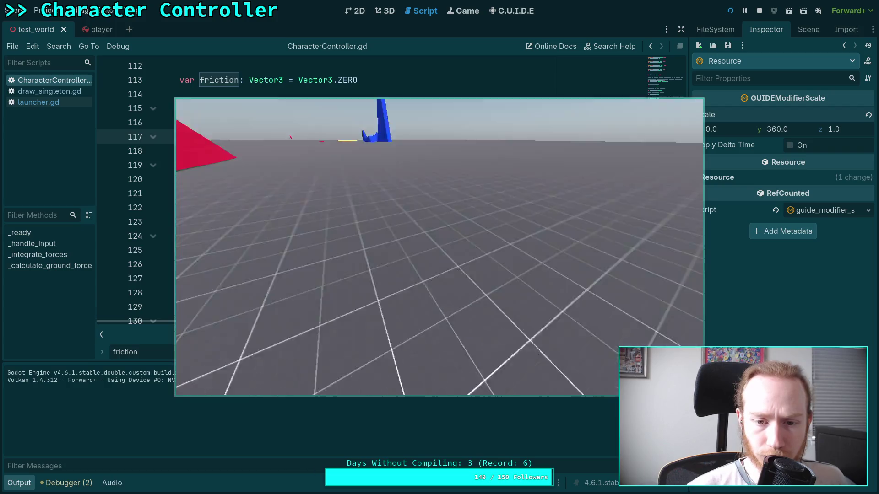
key(w)
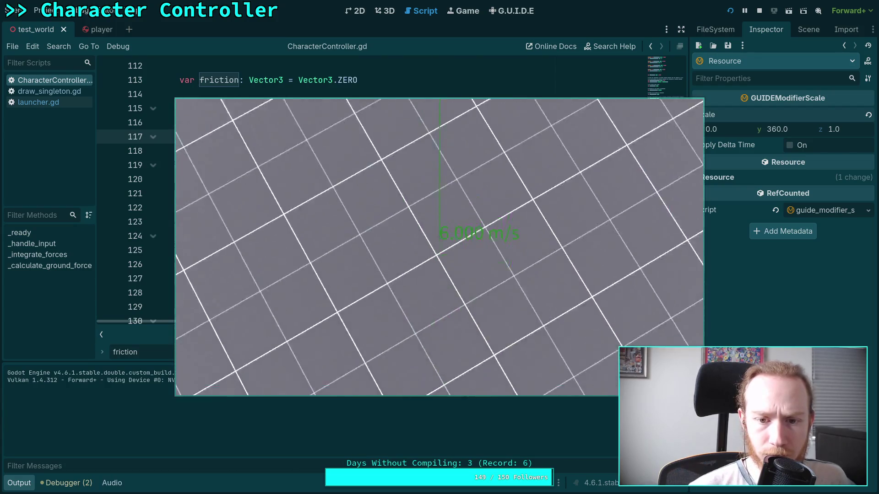
key(F8)
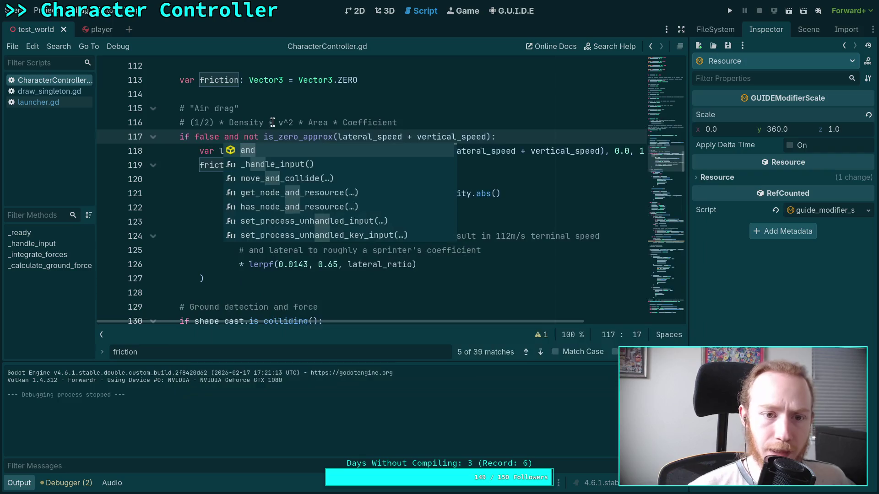
Step: Delete the 'false and ' guard from the air drag condition on line 117
drag(195, 137, 244, 137)
key(BackSpace)
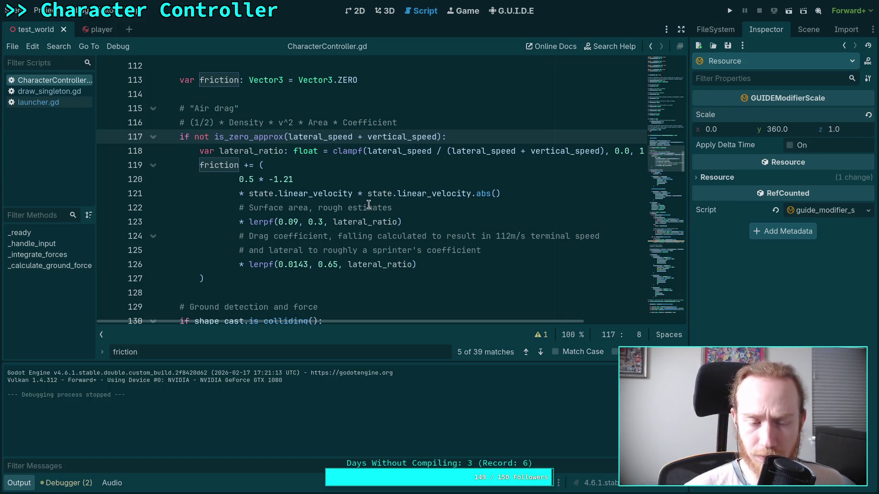
double_click(291, 193)
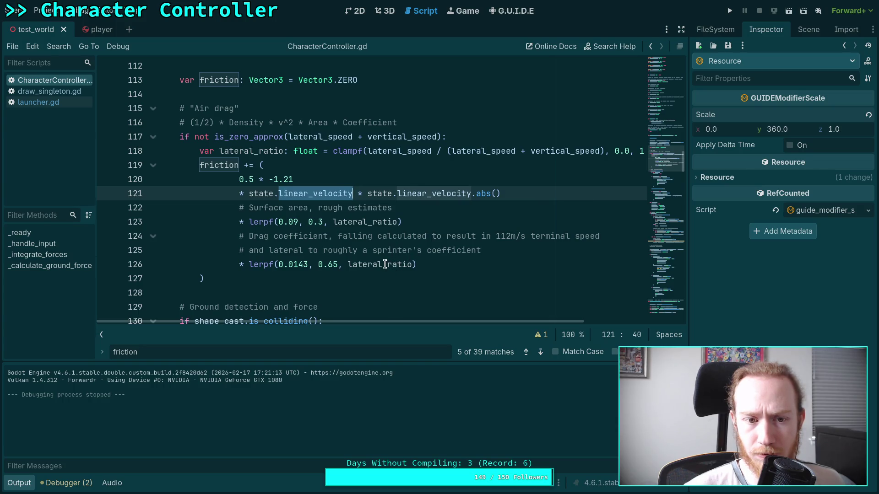
Step: Inspect the drag term on line 121 against the linear_speed definition on line 108
mouse_move(384, 264)
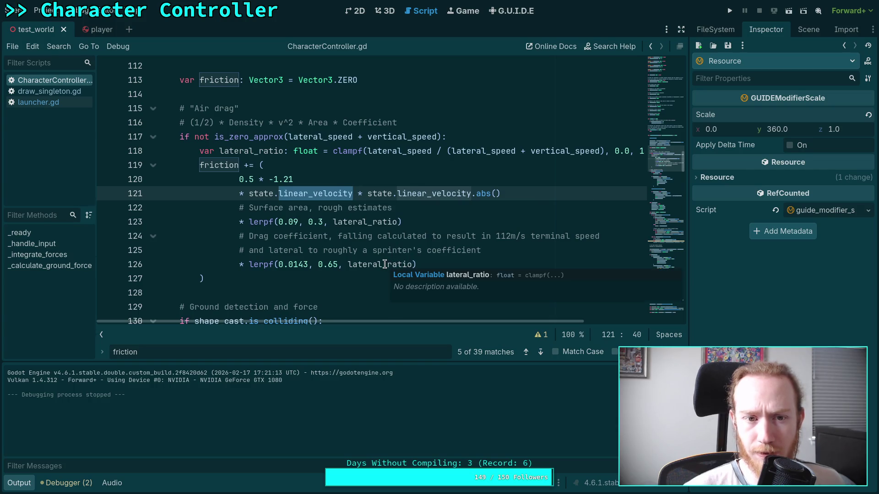
click(305, 273)
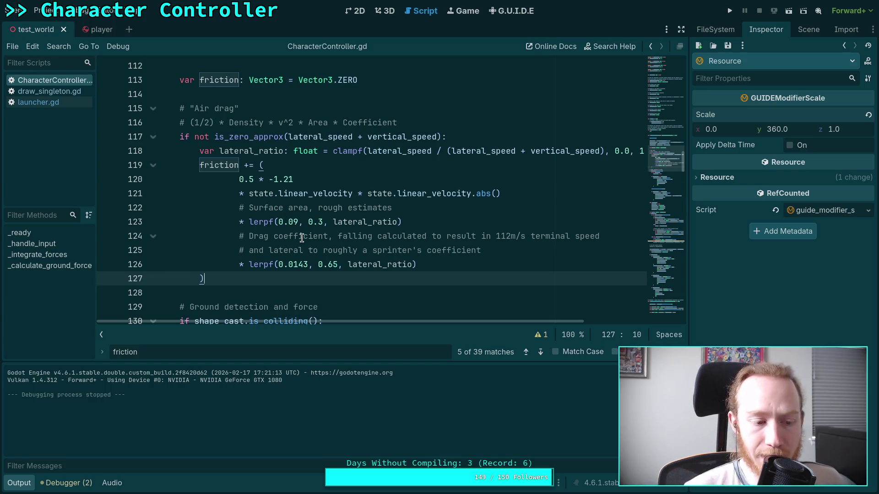
click(248, 195)
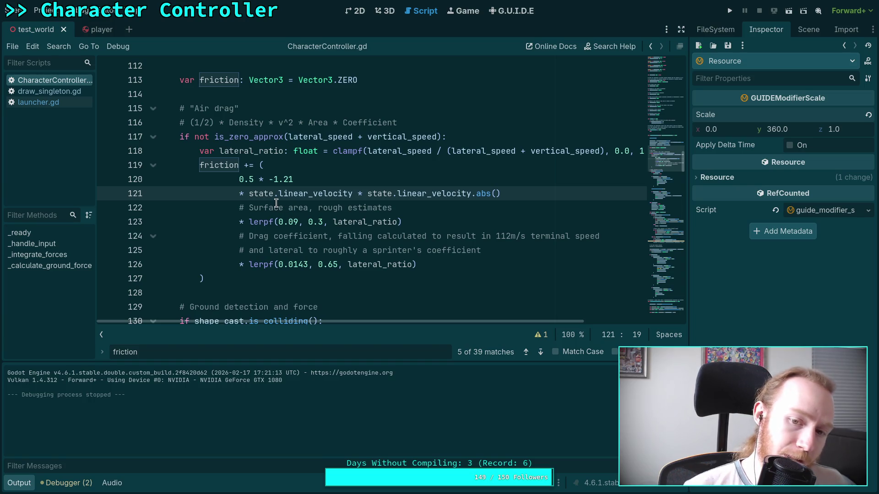
click(353, 192)
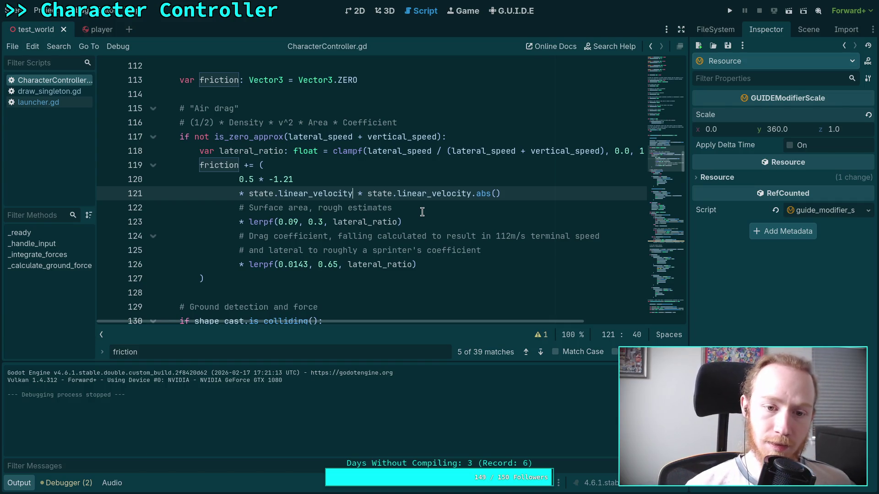
scroll(296, 229, up, 3)
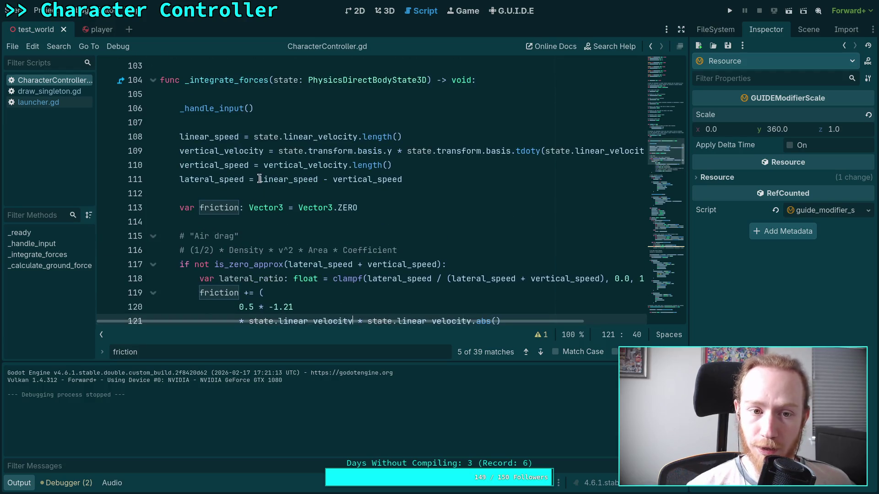
scroll(259, 179, down, 1)
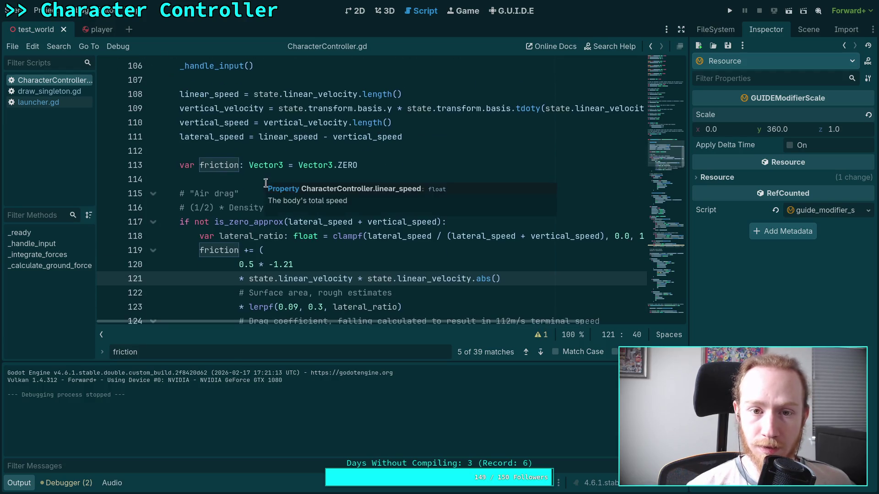
click(443, 96)
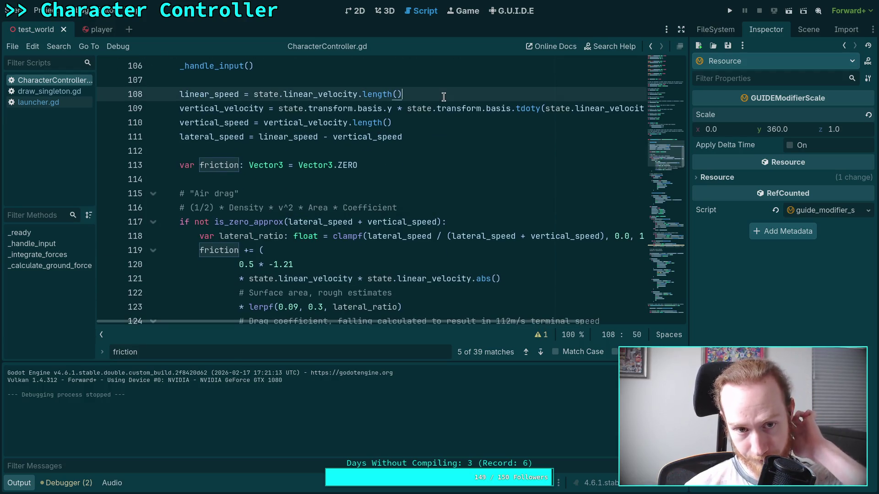
click(248, 281)
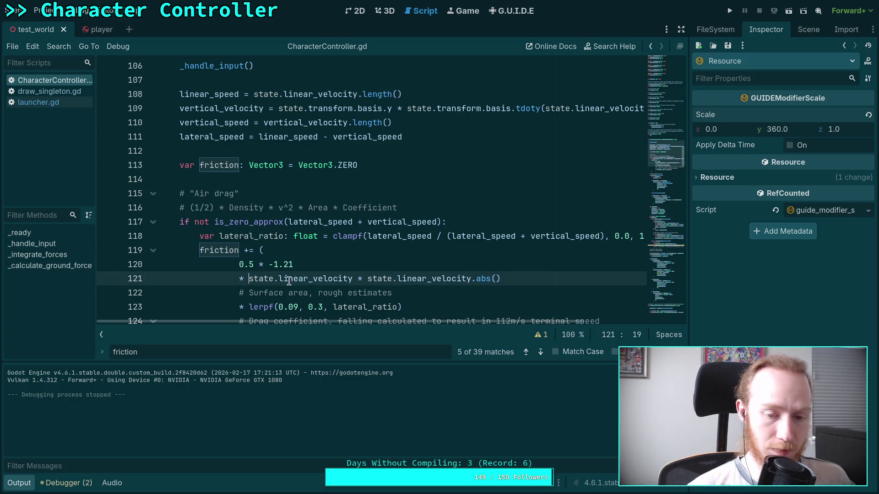
Step: Rewrite the drag term as linear_velocity.normalized() * linear_speed * linear_speed, save, and run
text(.norm)
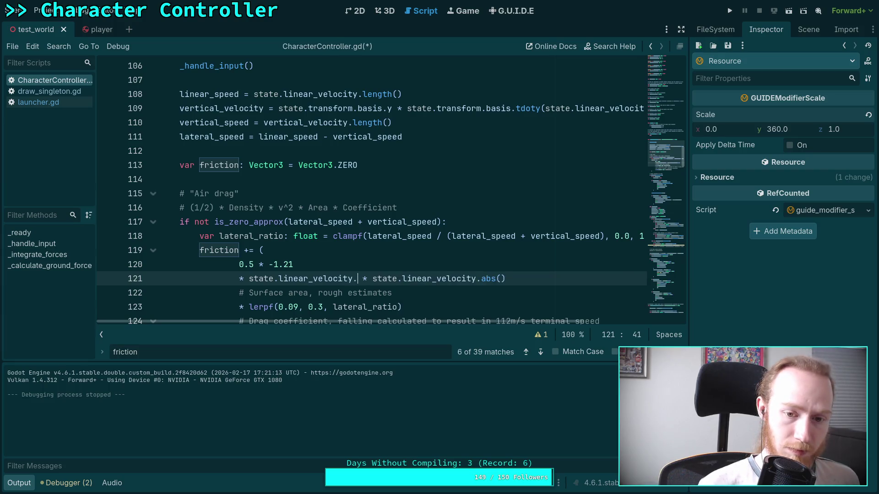
key(Return)
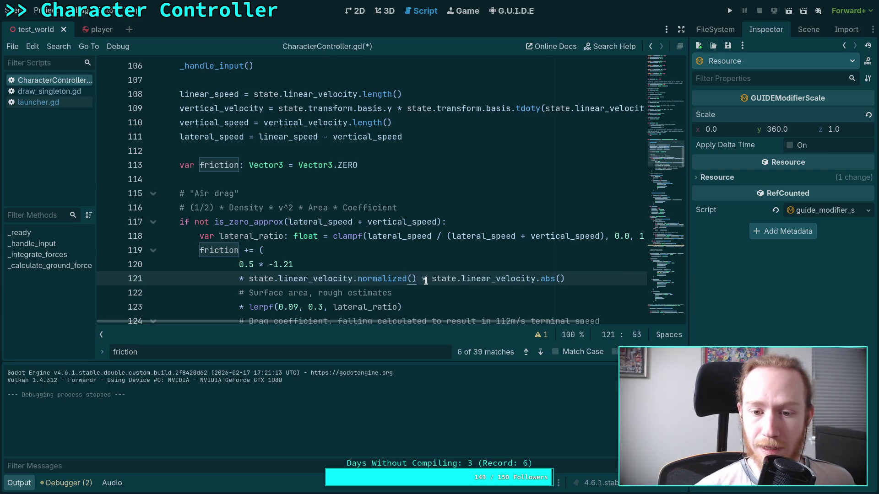
drag(431, 280, 566, 279)
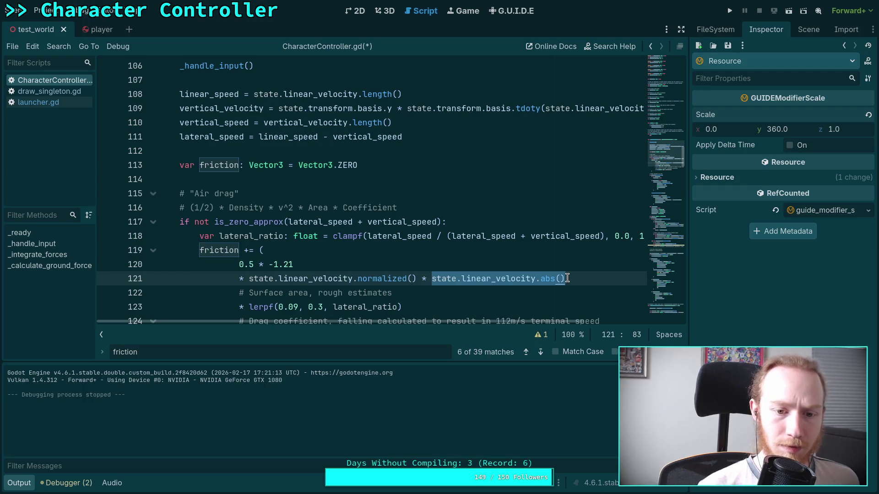
text(lin)
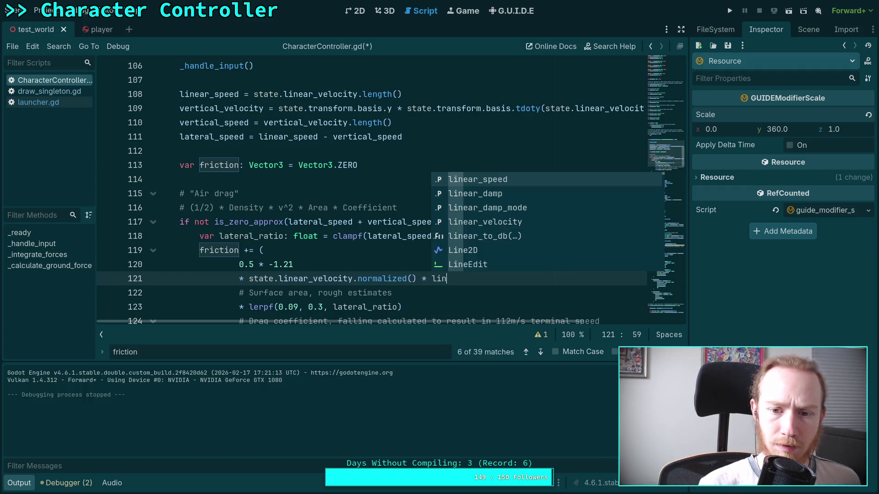
key(Return)
text(lin)
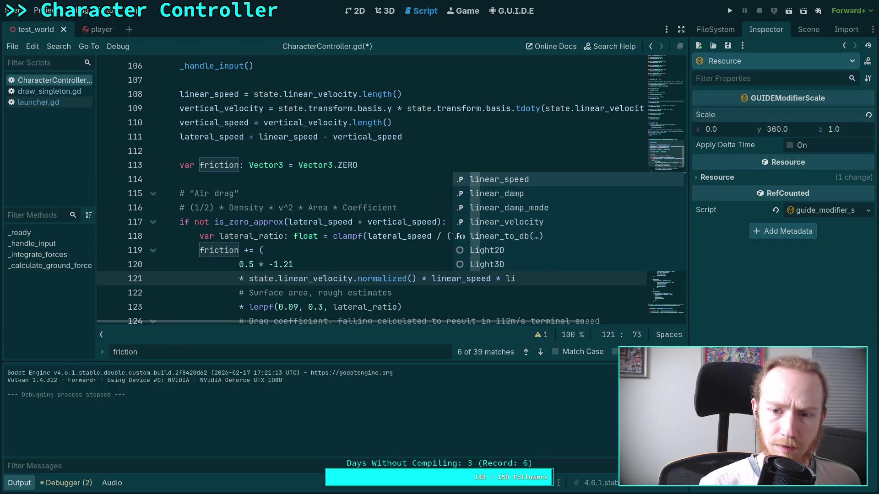
key(Return)
key(ctrl+s)
right_click(568, 278)
click(264, 250)
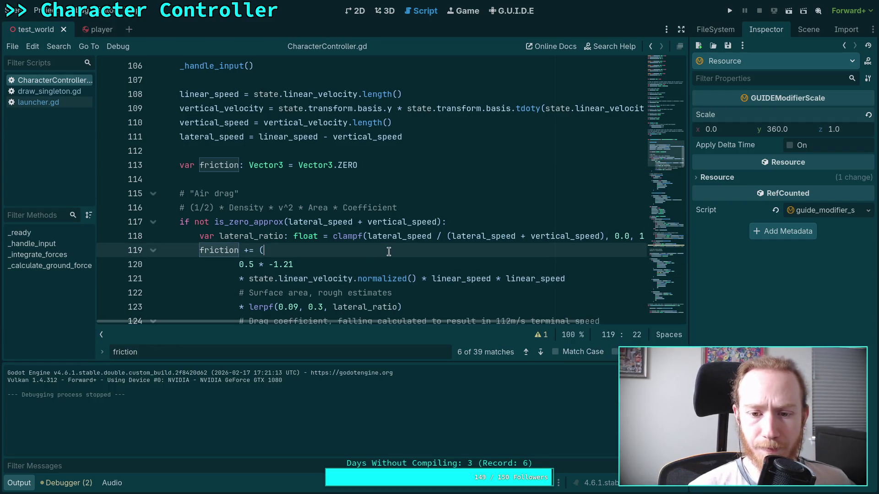
scroll(265, 250, down, 1)
click(729, 12)
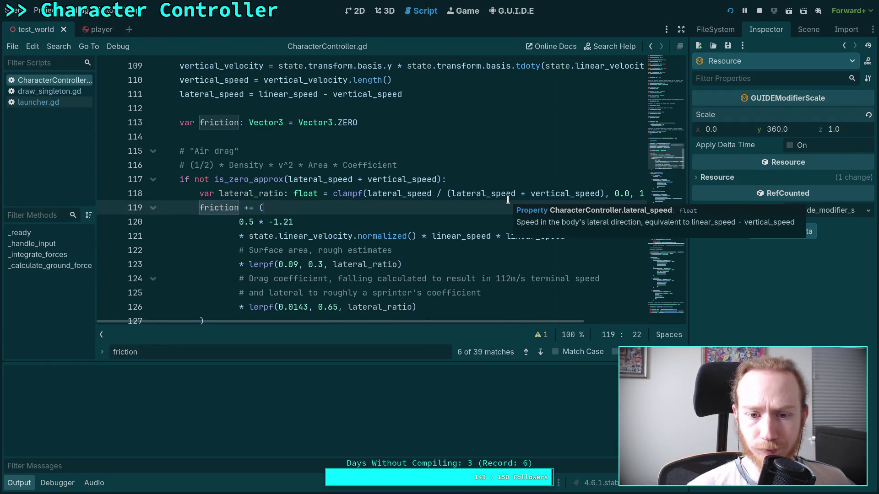
Step: Stop the game, run a second test of the squared-speed drag, then stop it
click(761, 13)
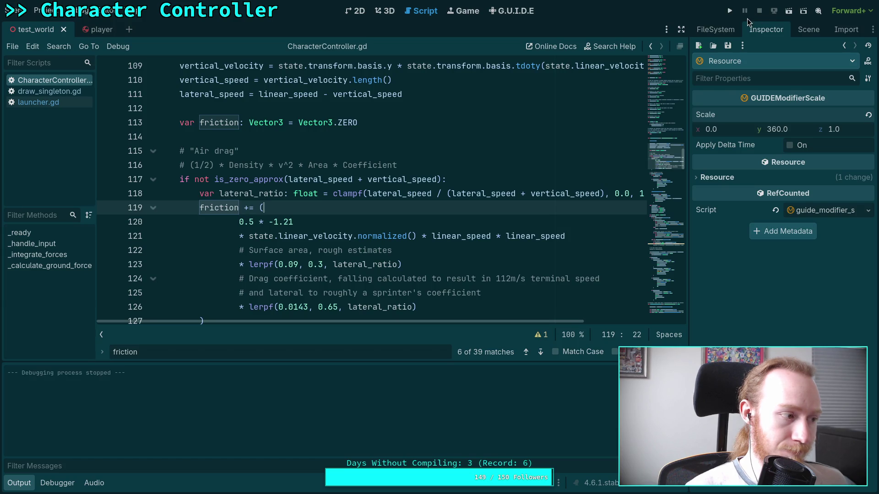
click(730, 11)
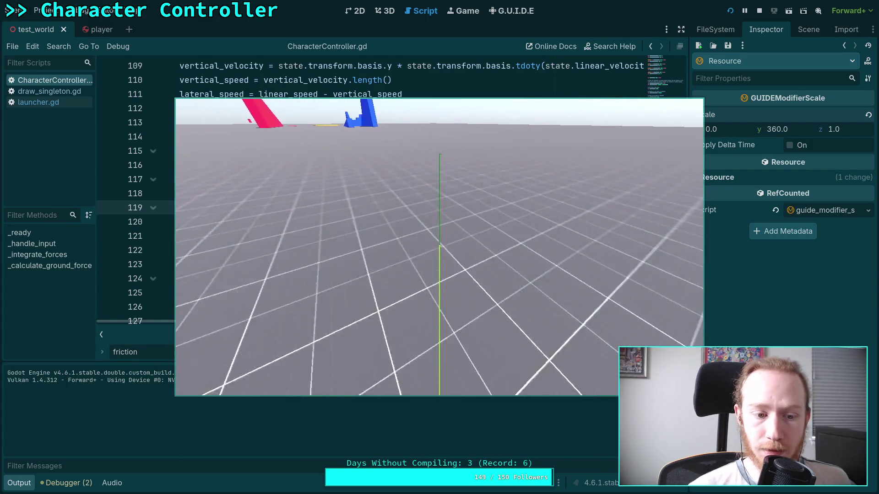
click(760, 11)
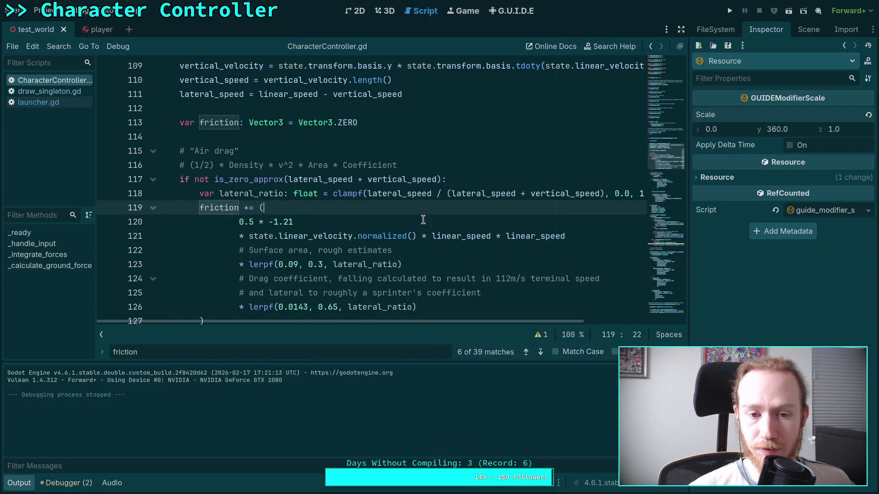
scroll(353, 199, down, 15)
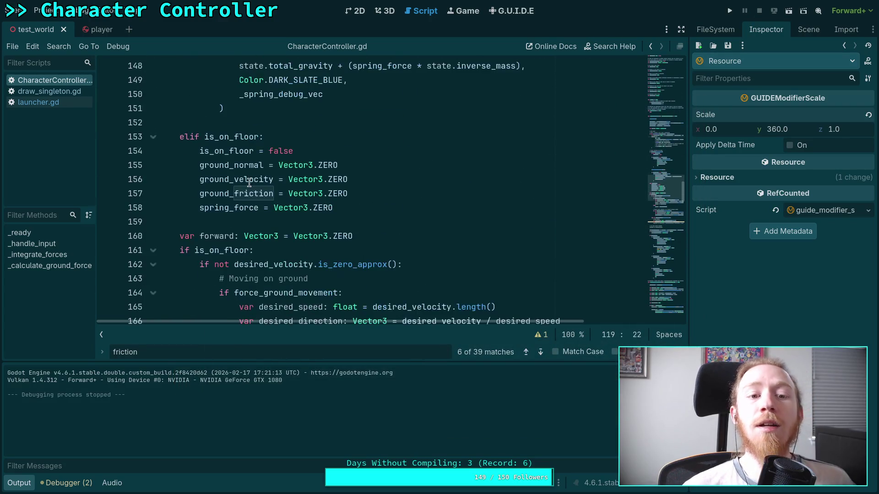
Step: Uncomment the friction addition line and save the script
scroll(250, 183, down, 4)
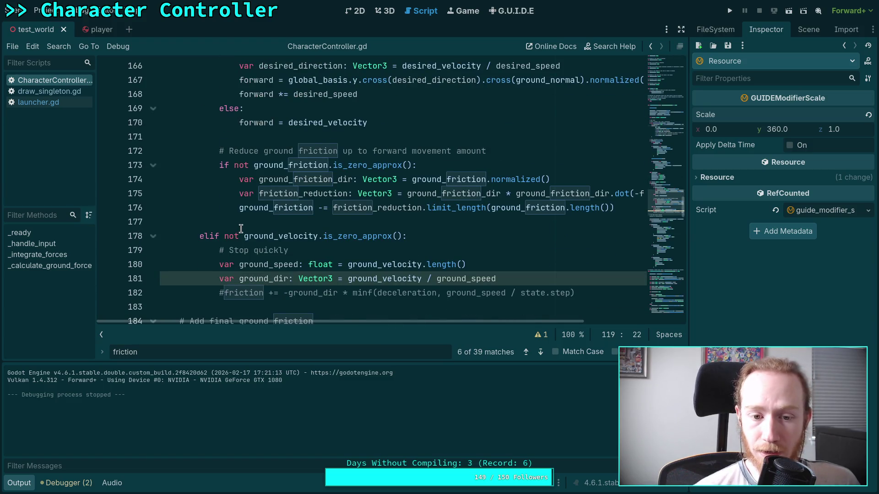
scroll(241, 229, down, 1)
click(222, 251)
click(184, 293)
key(BackSpace)
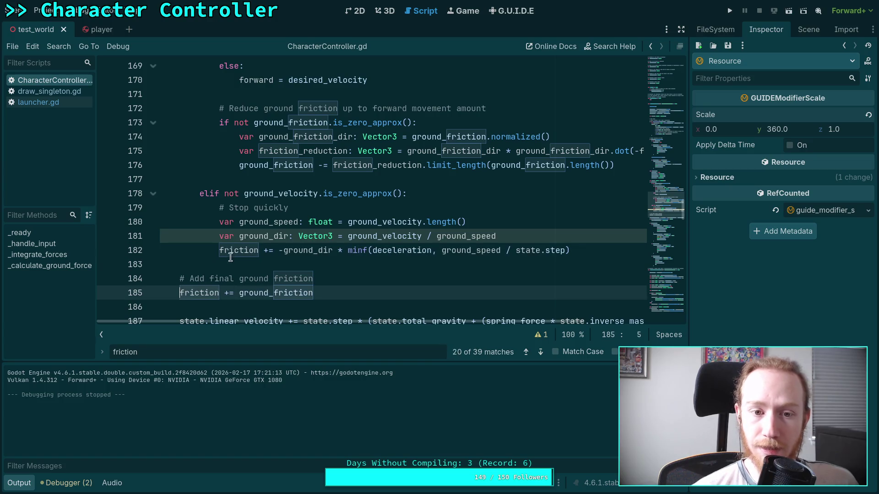
key(ctrl+s)
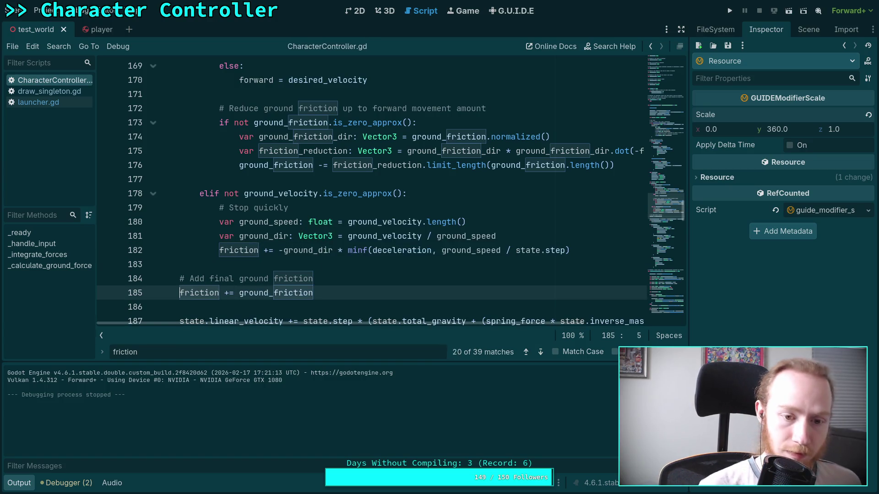
Step: Test-run the game, stop it, and collapse the bottom Output panel
click(730, 11)
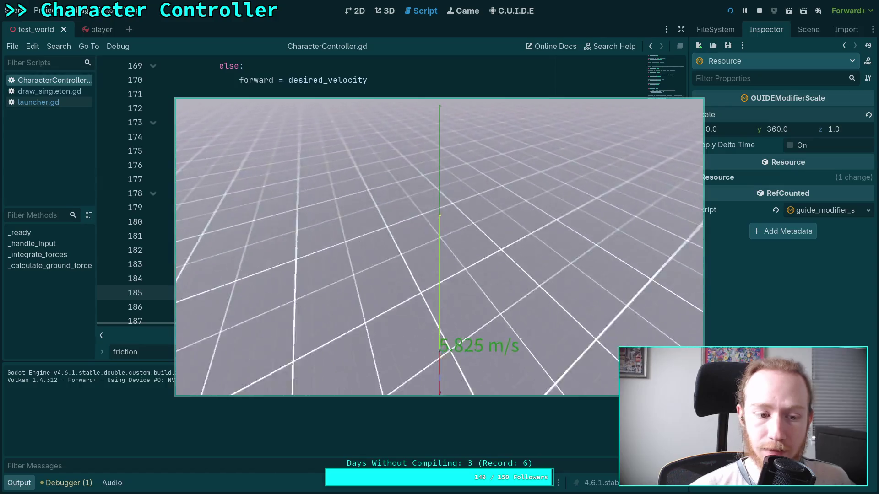
key(Escape)
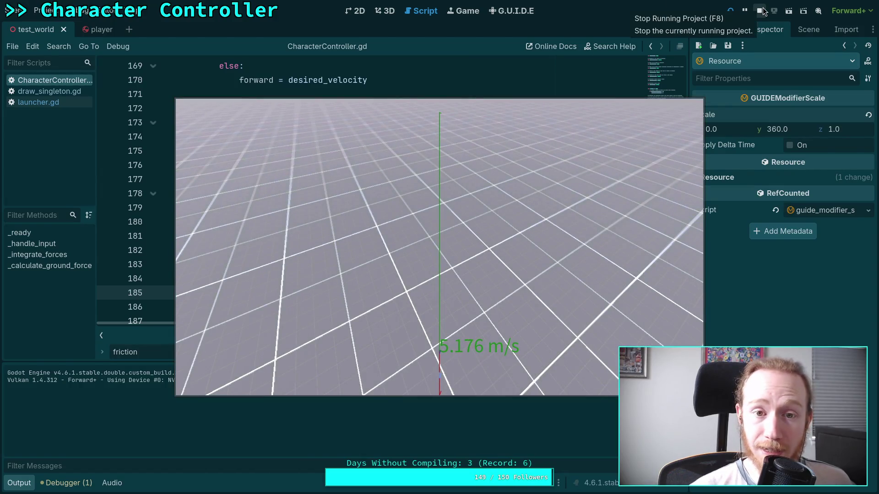
click(759, 10)
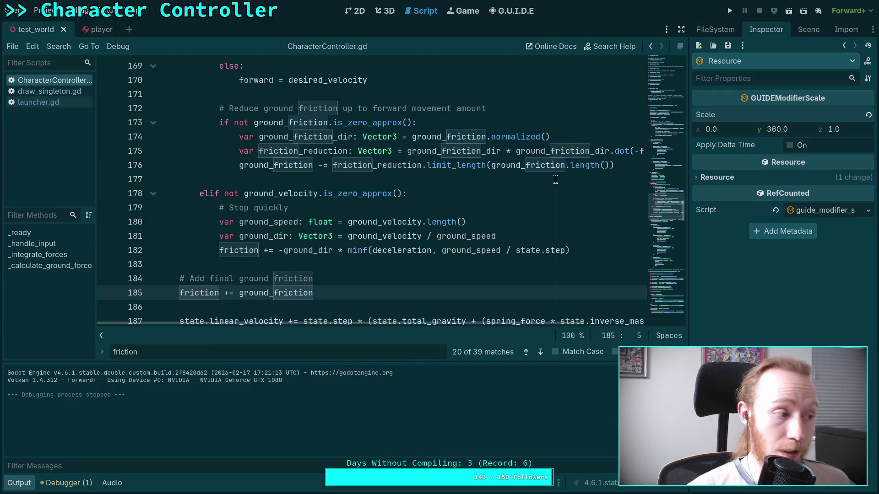
click(30, 479)
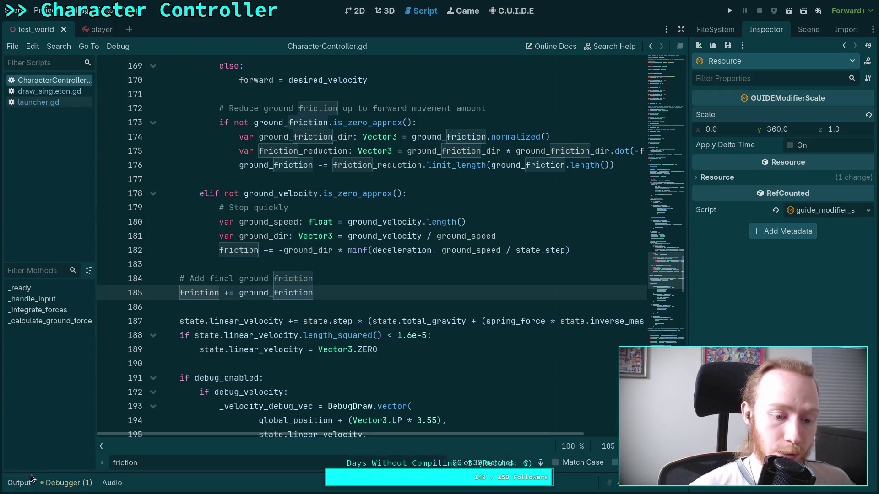
scroll(236, 298, up, 11)
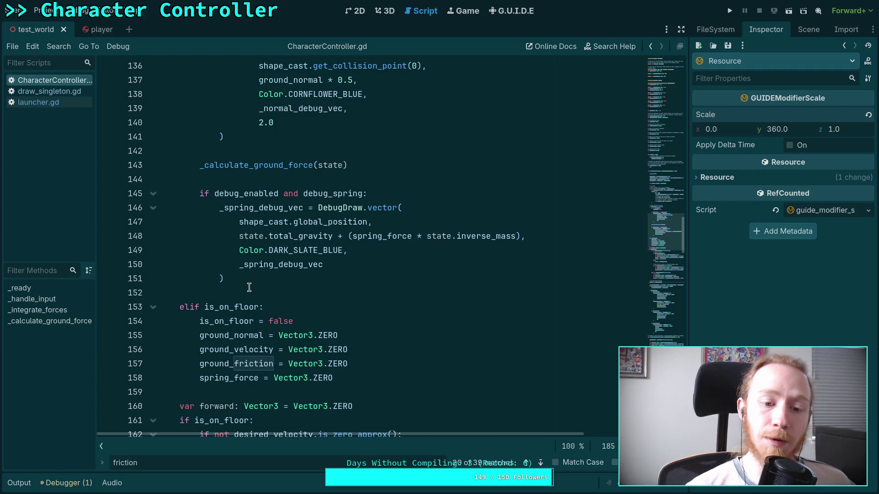
scroll(249, 287, up, 10)
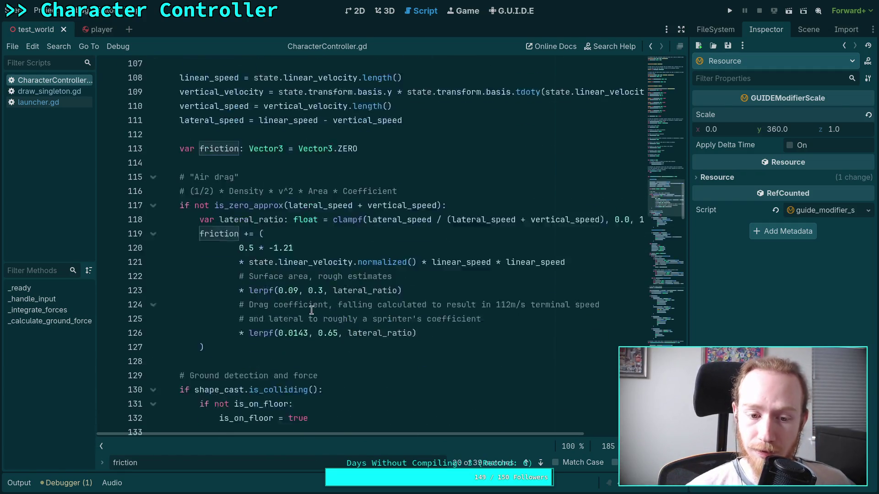
scroll(311, 311, down, 1)
drag(252, 237, 386, 237)
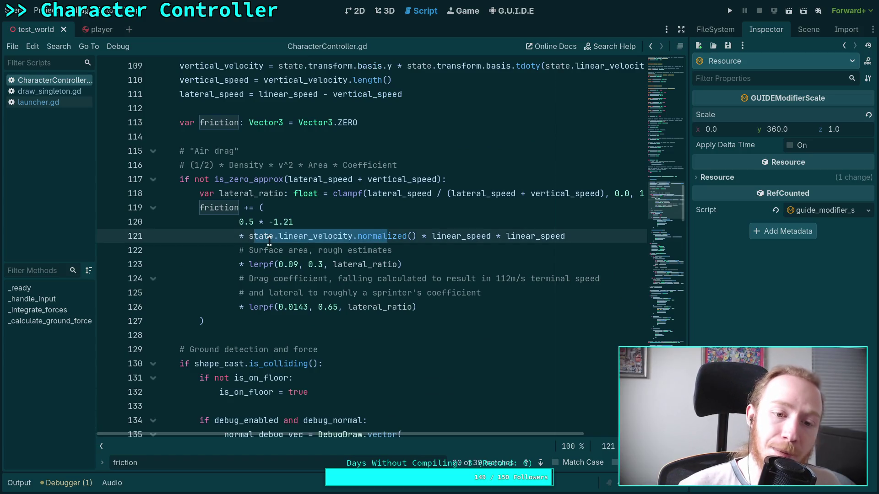
drag(249, 237, 412, 236)
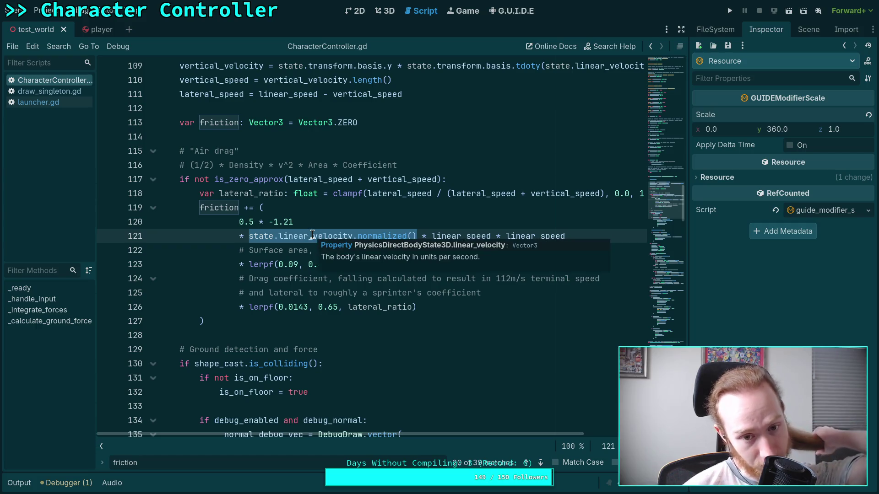
double_click(348, 238)
double_click(462, 238)
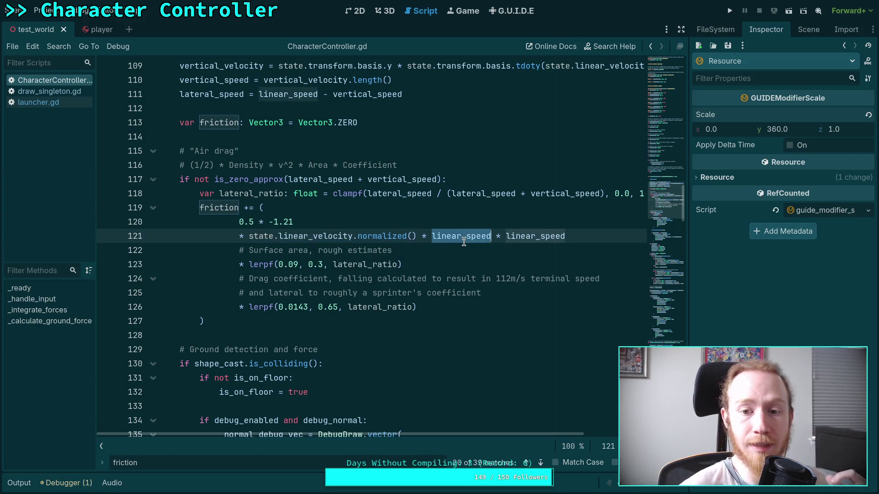
scroll(422, 322, up, 2)
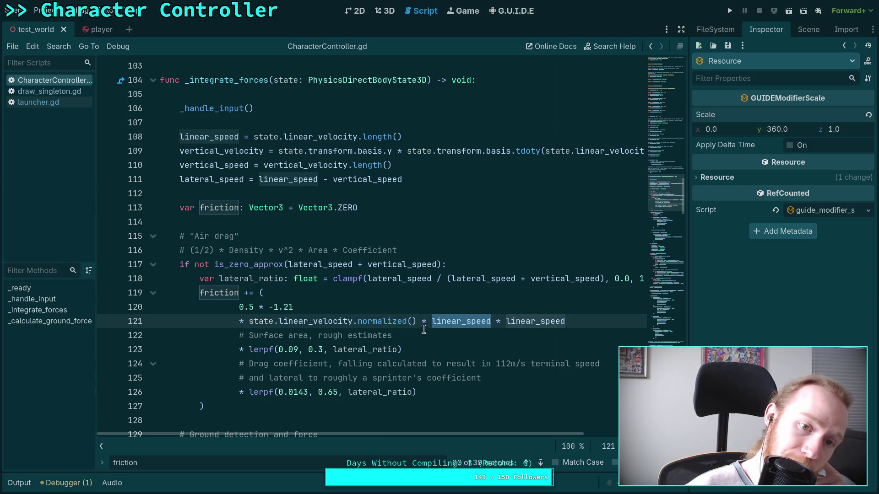
scroll(422, 323, up, 8)
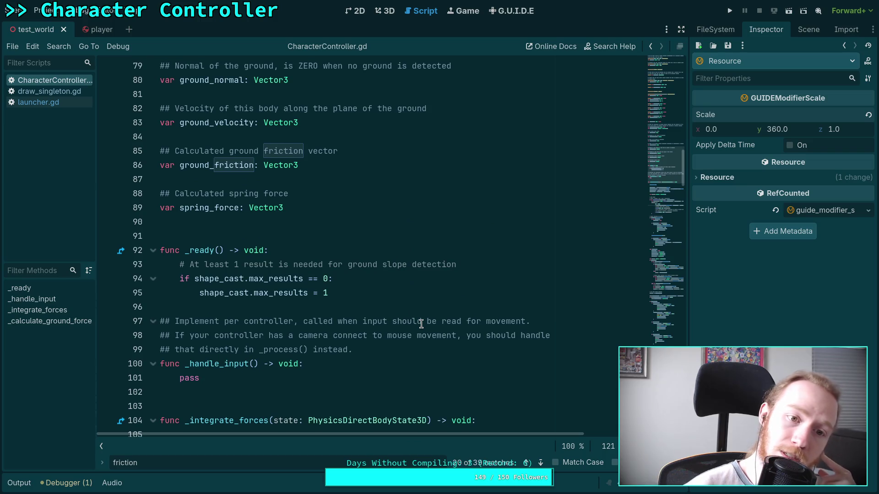
scroll(421, 324, down, 6)
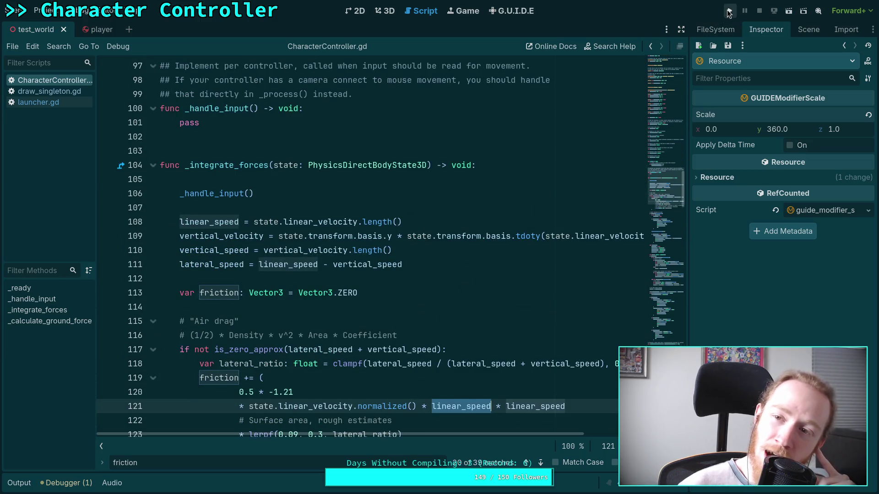
click(729, 12)
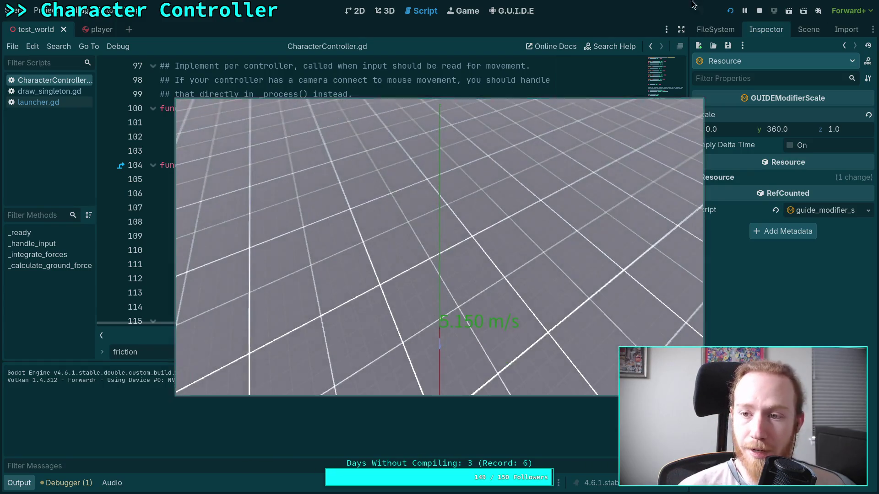
click(760, 10)
scroll(531, 61, down, 6)
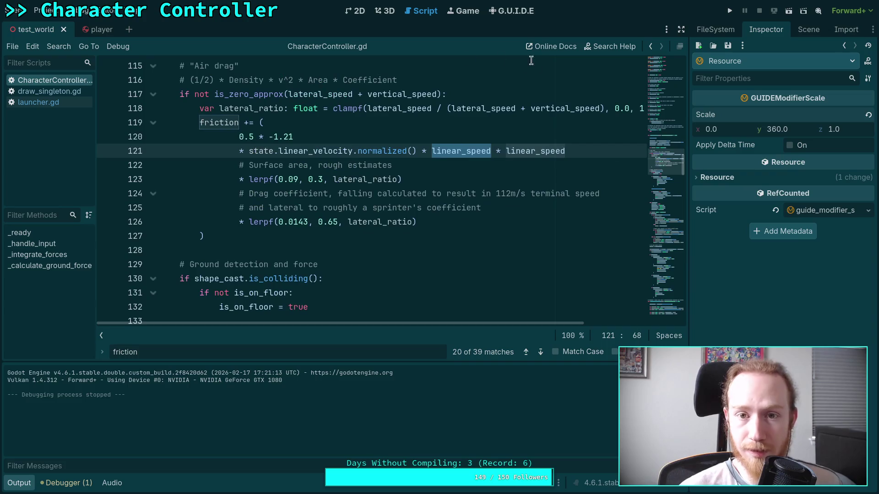
Step: Set the look mapping's Scale modifier x value to 360 in the G.U.I.D.E editor
click(508, 11)
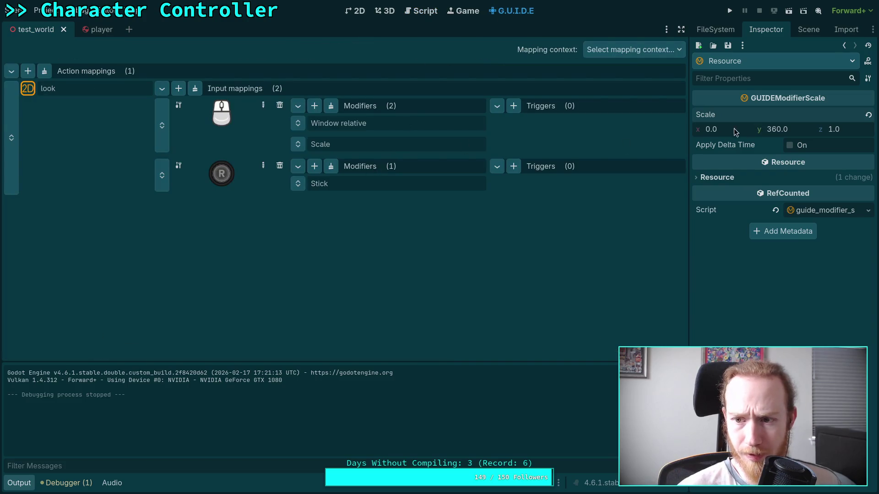
text(35)
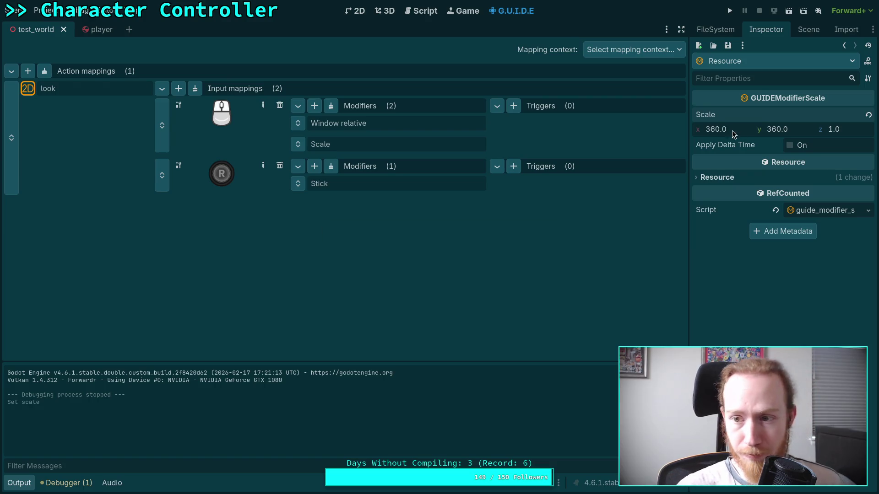
mouse_move(737, 146)
Step: Playtest the new look scale by walking toward the red wall and turning around
key(F5)
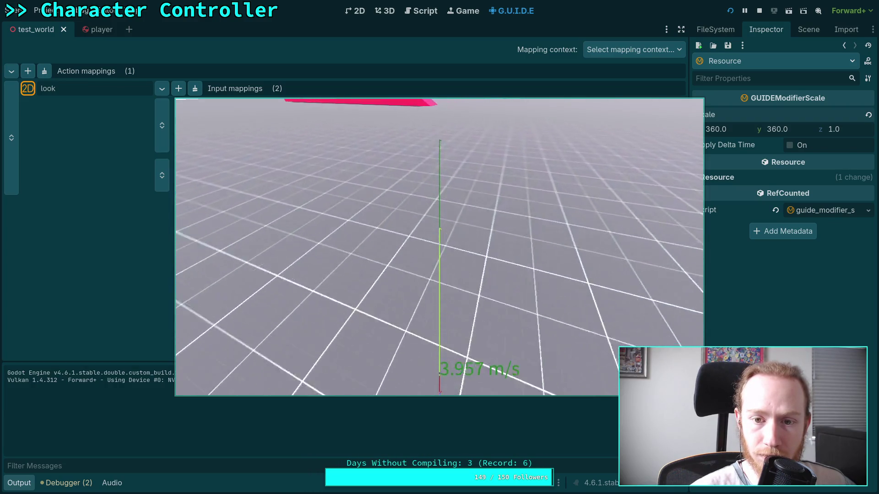
mouse_move(439, 247)
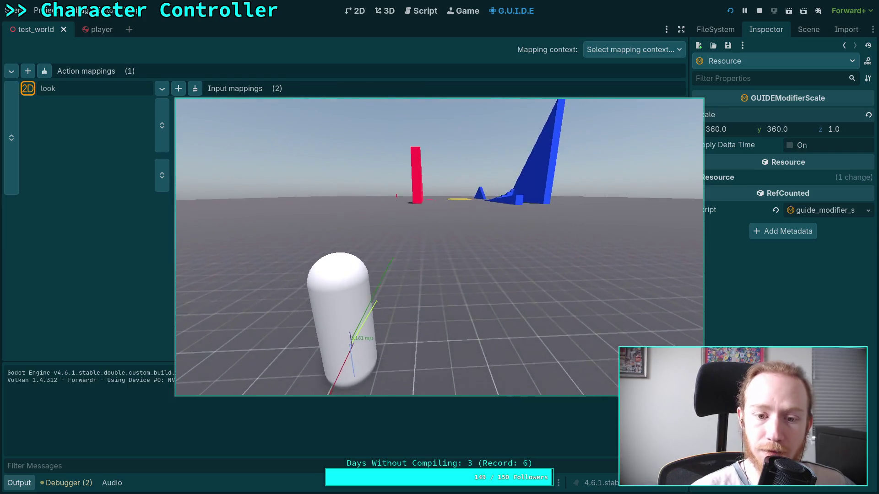
key(w)
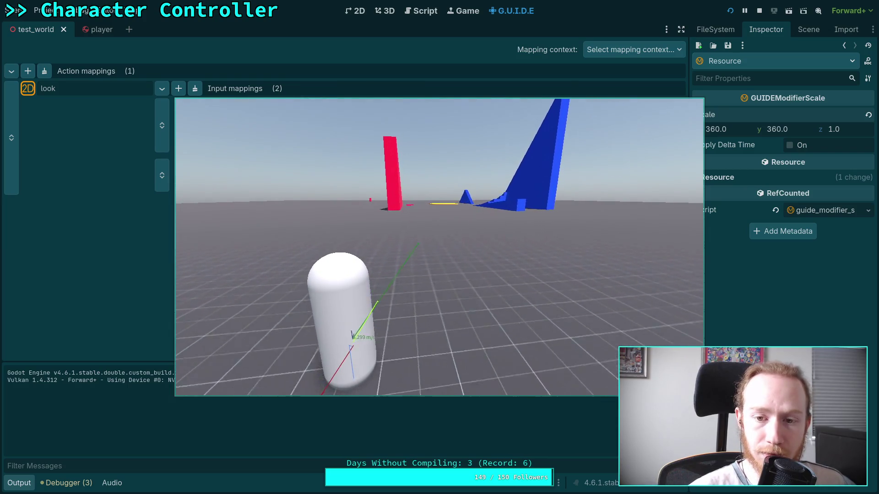
key(w)
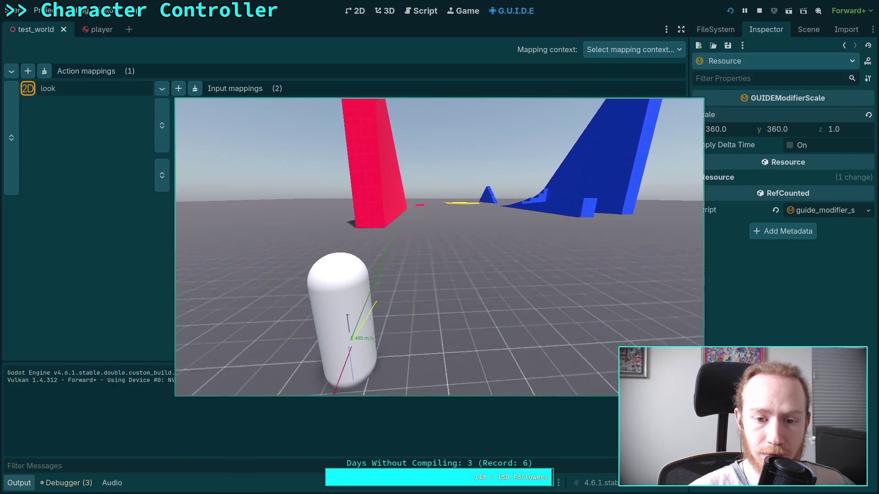
key(w)
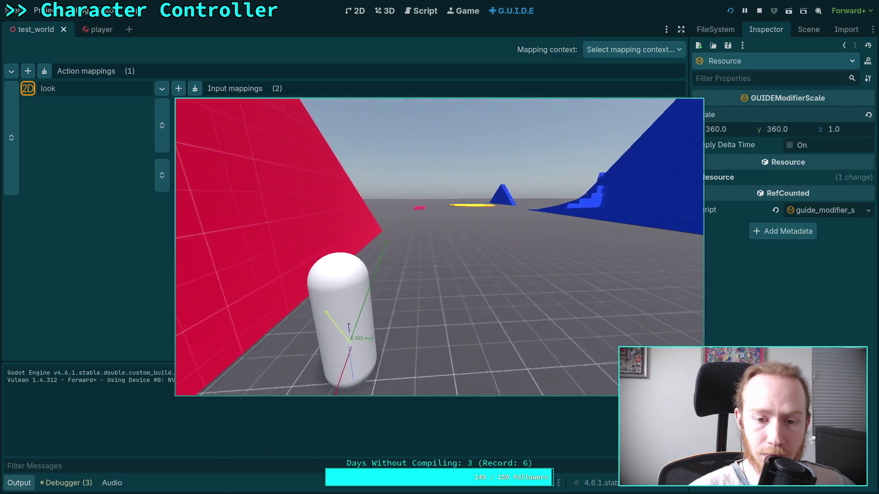
key(w)
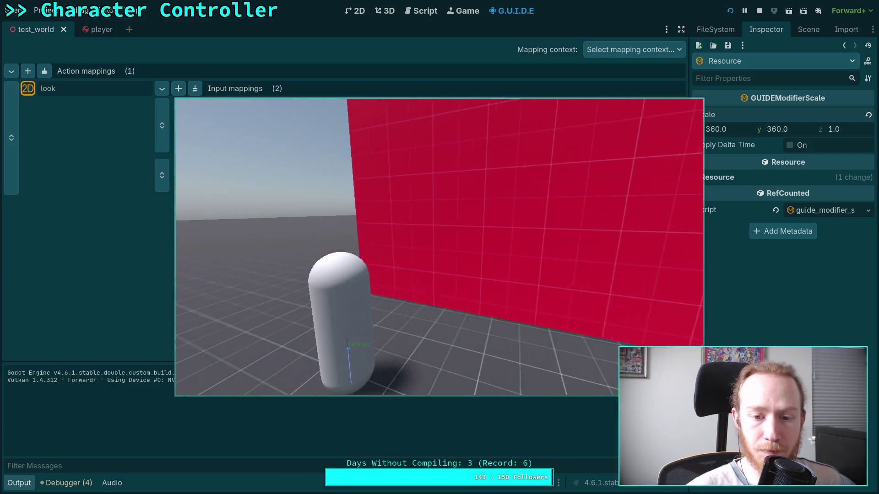
click(760, 11)
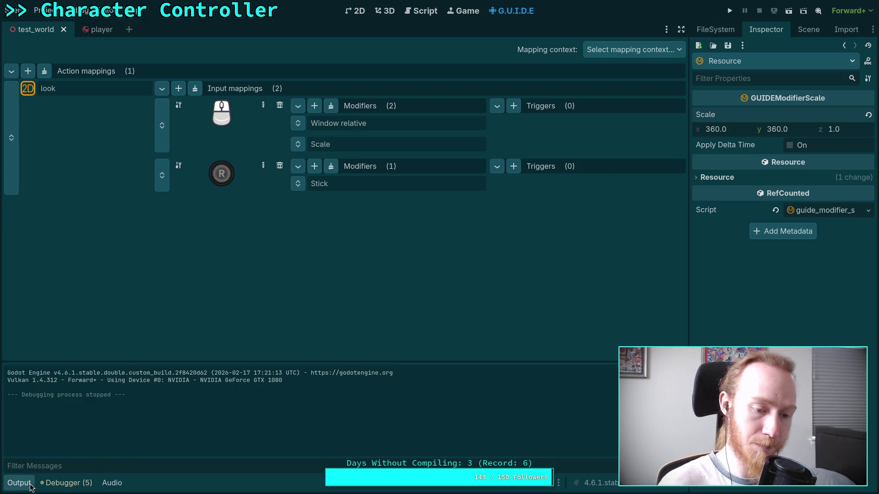
Step: Review the logged errors in the Debugger's Errors list, then hide the panel
click(49, 485)
click(85, 369)
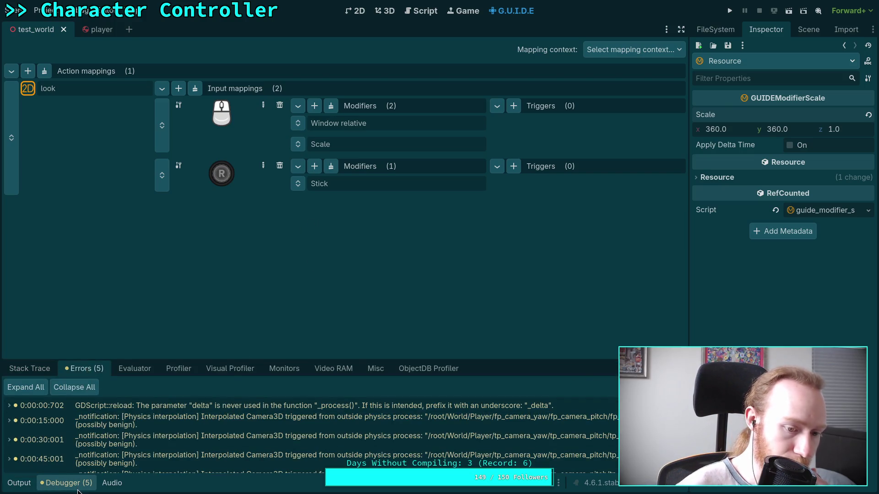
key(ctrl+j)
click(390, 12)
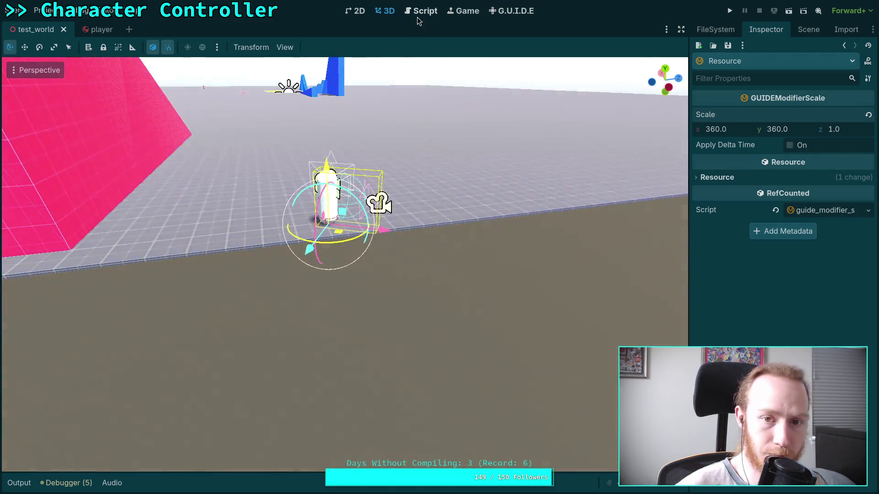
click(418, 16)
Step: Scroll CharacterController.gd down to the commented clampf line 281 in the spring_force calculation
scroll(441, 265, up, 2)
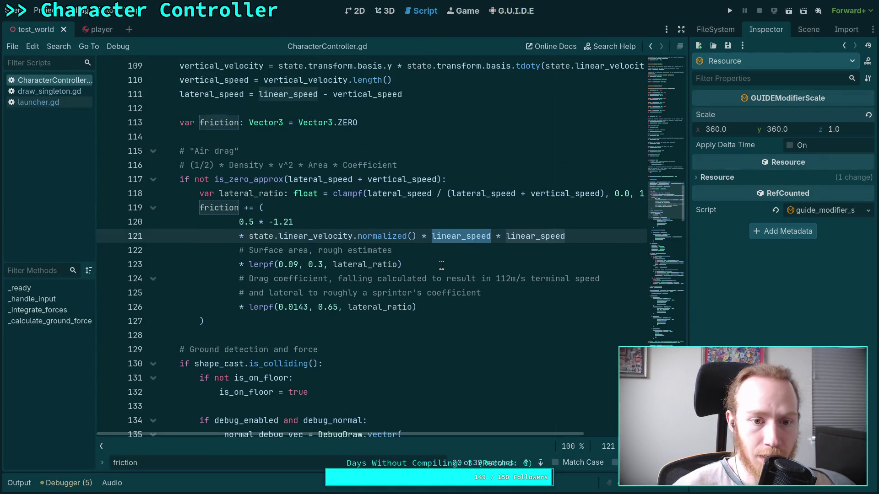
scroll(441, 265, up, 4)
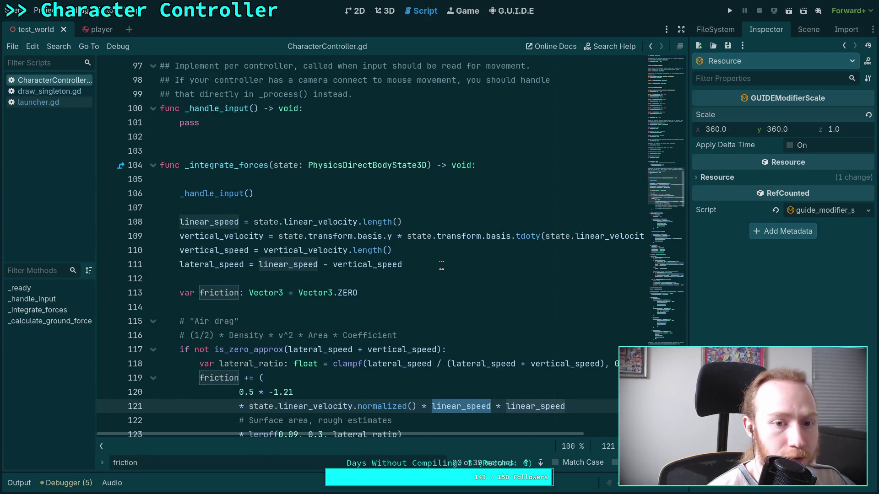
scroll(425, 256, down, 10)
scroll(403, 243, down, 17)
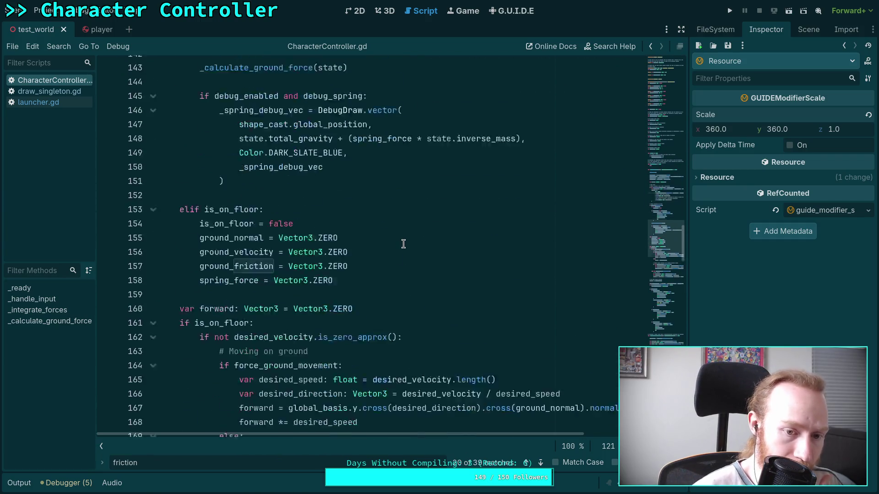
scroll(404, 244, down, 14)
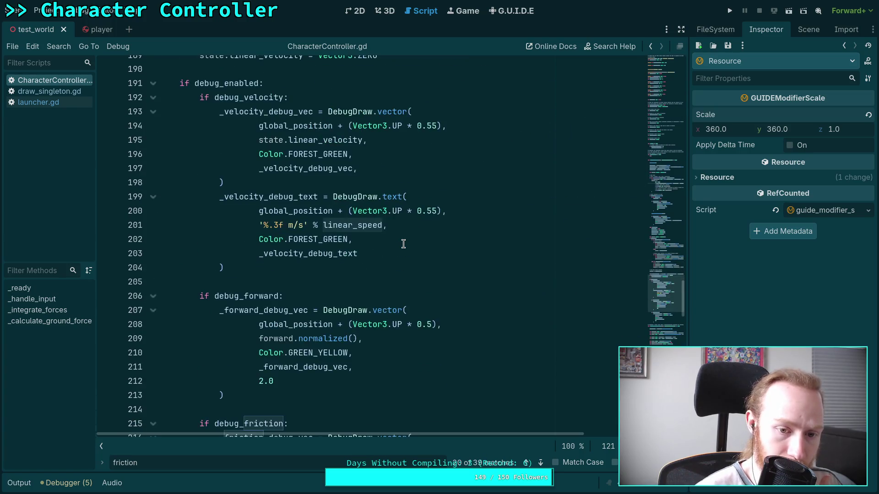
scroll(403, 244, down, 11)
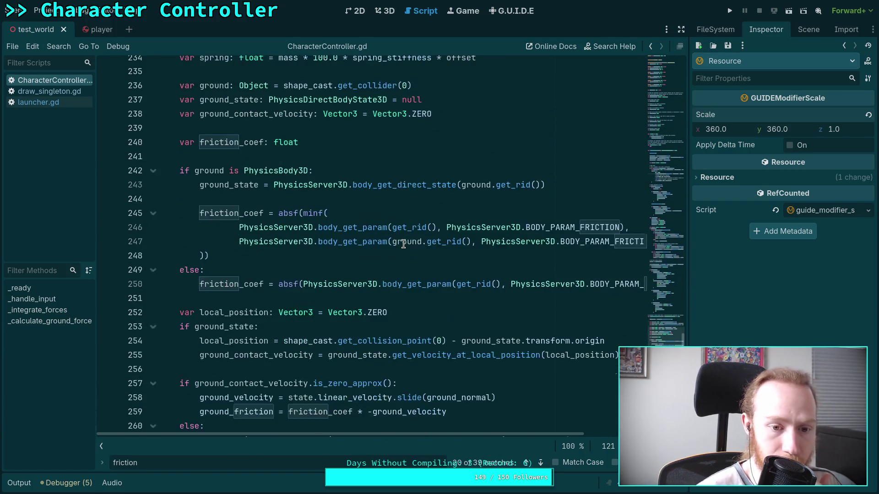
scroll(402, 245, down, 4)
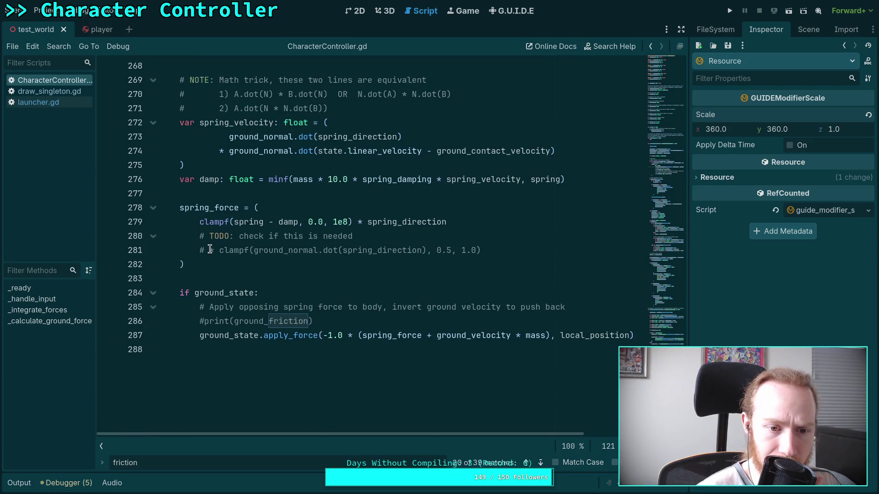
click(210, 249)
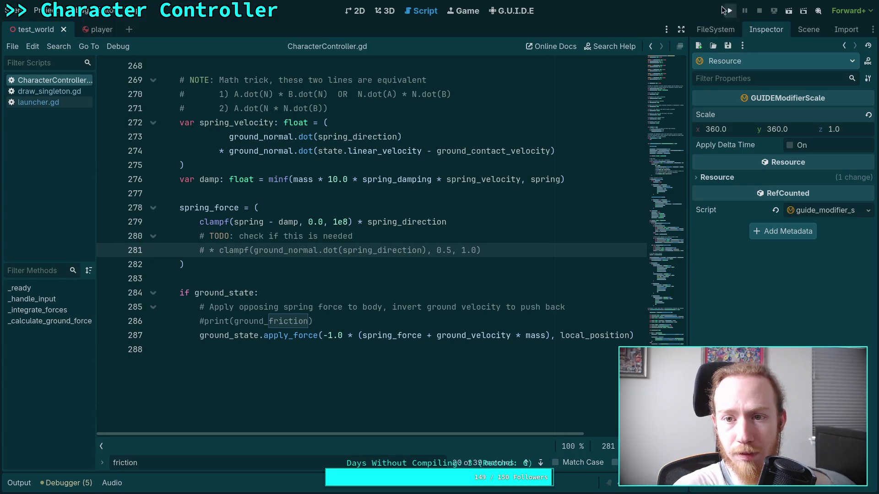
click(378, 12)
Step: Select the Player beside the blue ramps in test_world and run a brief playtest
mouse_move(378, 202)
mouse_down()
mouse_move(320, 111)
mouse_move(423, 289)
mouse_up()
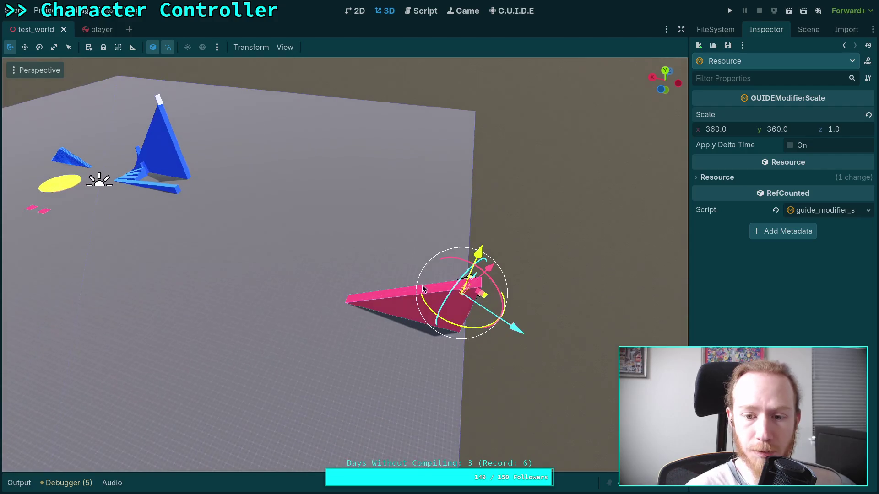
click(115, 177)
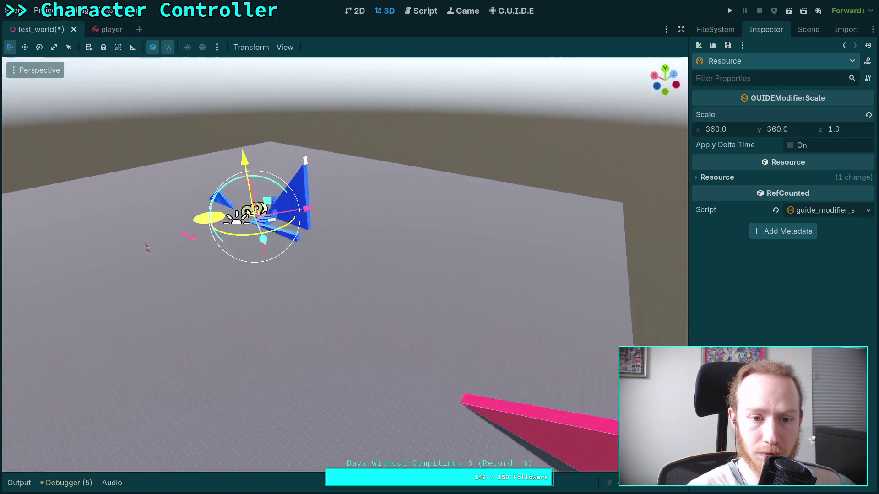
mouse_move(211, 250)
mouse_down()
mouse_move(249, 238)
mouse_move(258, 256)
mouse_move(145, 253)
mouse_up()
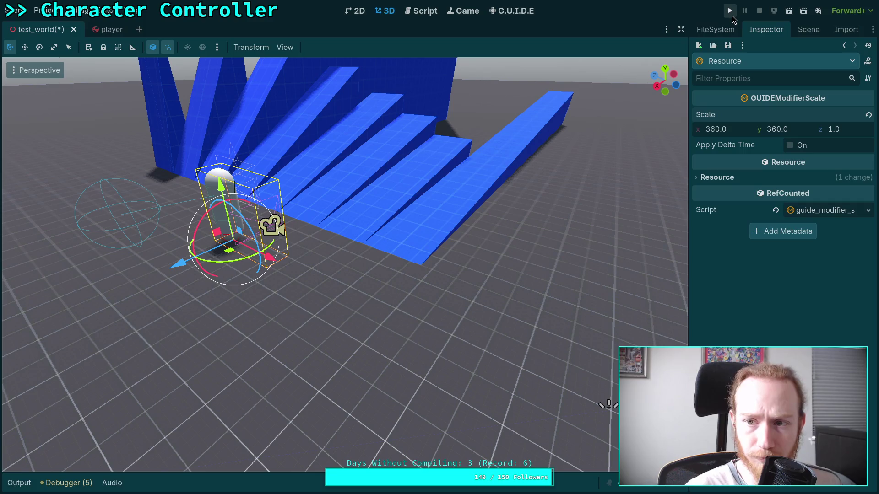
click(730, 10)
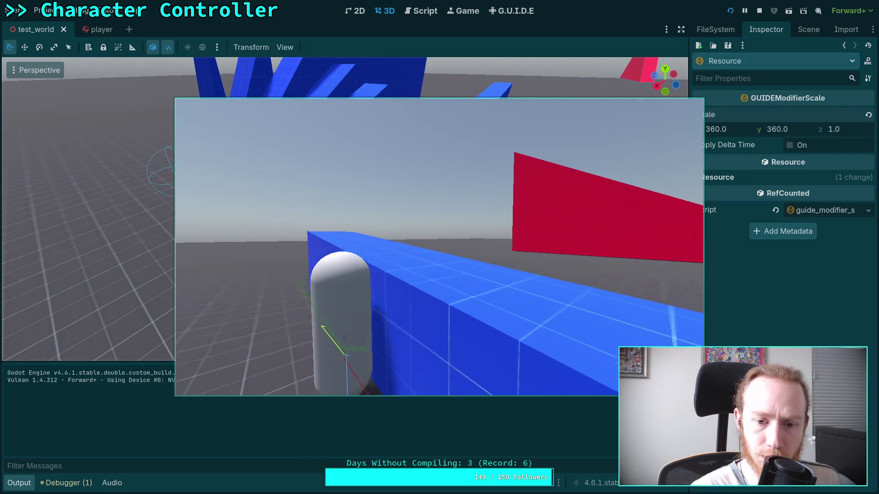
click(759, 11)
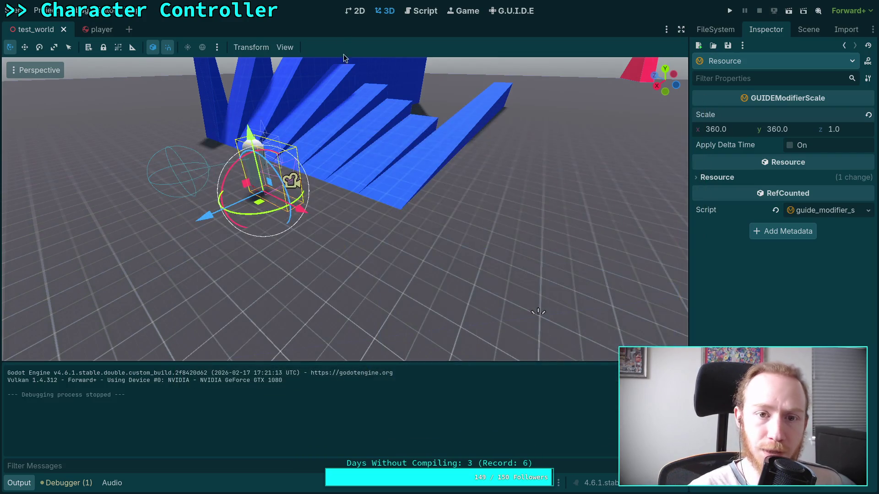
click(421, 11)
Step: Add print(offset) below the spring_force block and run the game toward the staircase
click(292, 257)
key(Return)
key(Return)
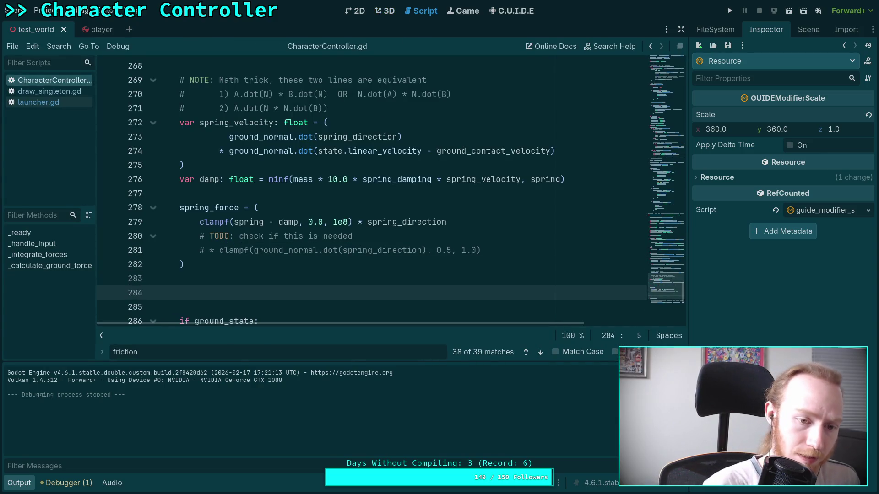
text(nt(off)
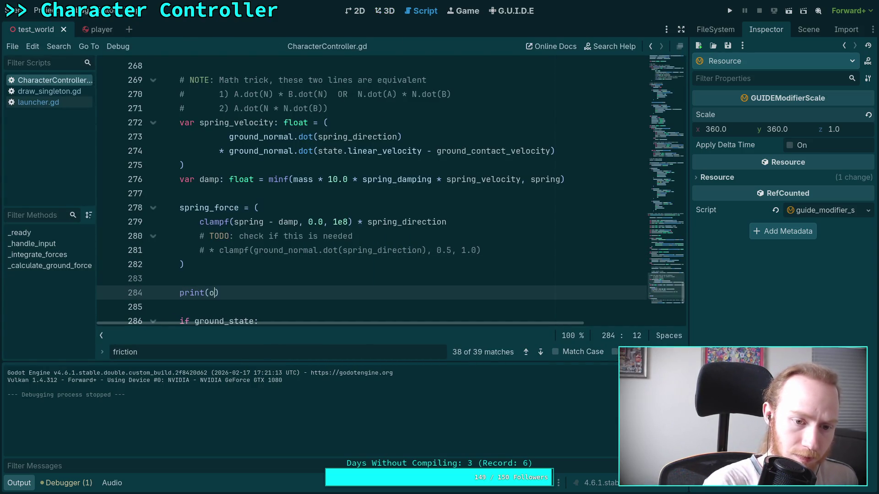
text(set)
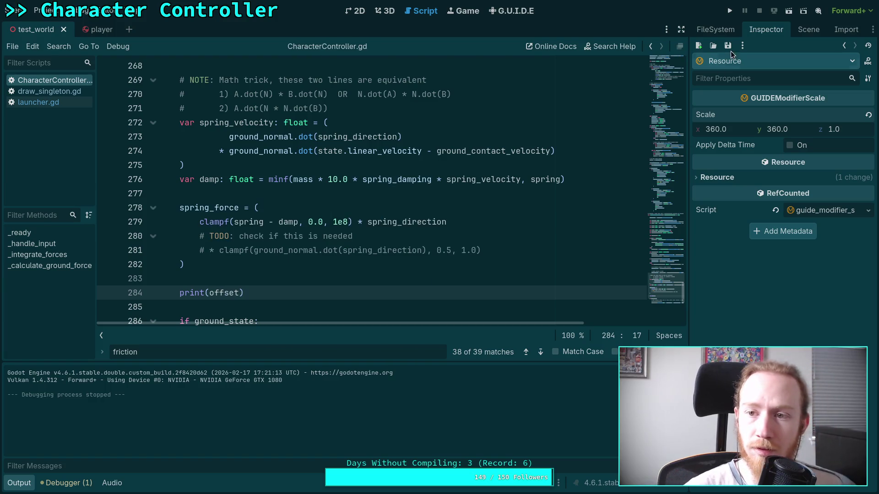
click(729, 10)
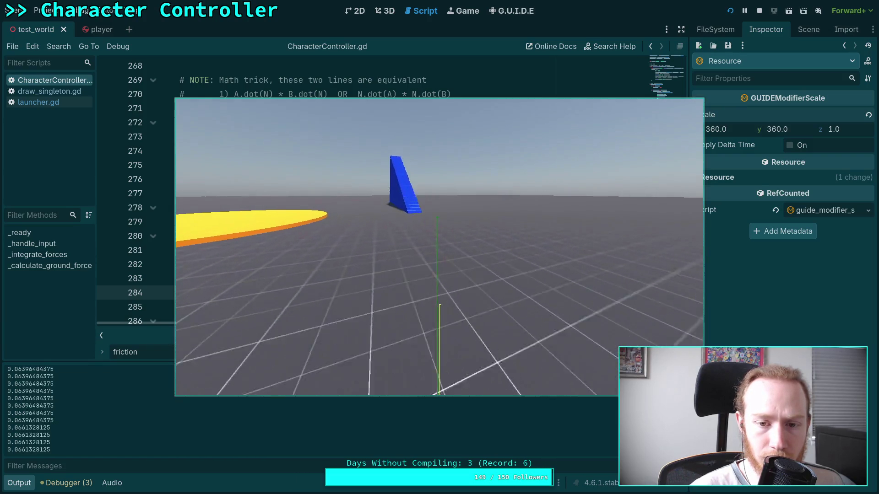
key(w)
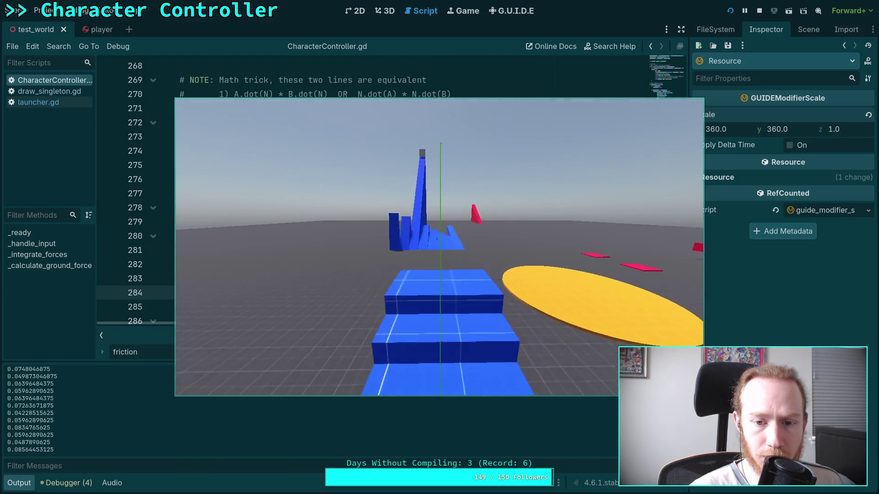
Step: Climb the blue staircase while offset prints roughly 0.03–0.33, then stop the game
key(w)
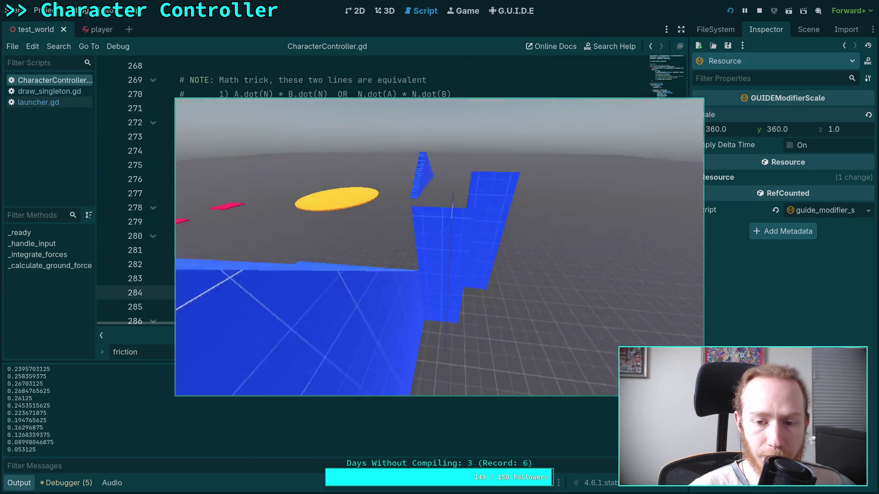
click(762, 12)
Step: Uncomment the line 281 clampf factor, change its minimum from 0.5 to 0.0, save, and relaunch
click(199, 251)
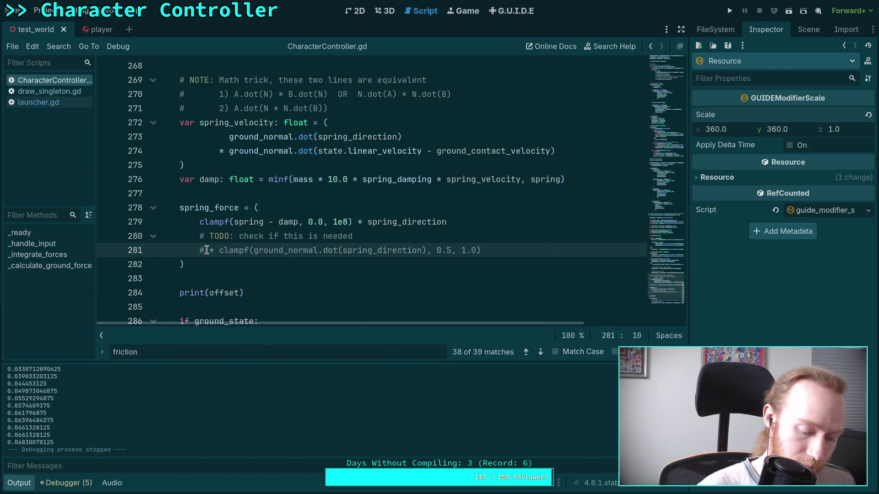
key(Delete)
key(Delete)
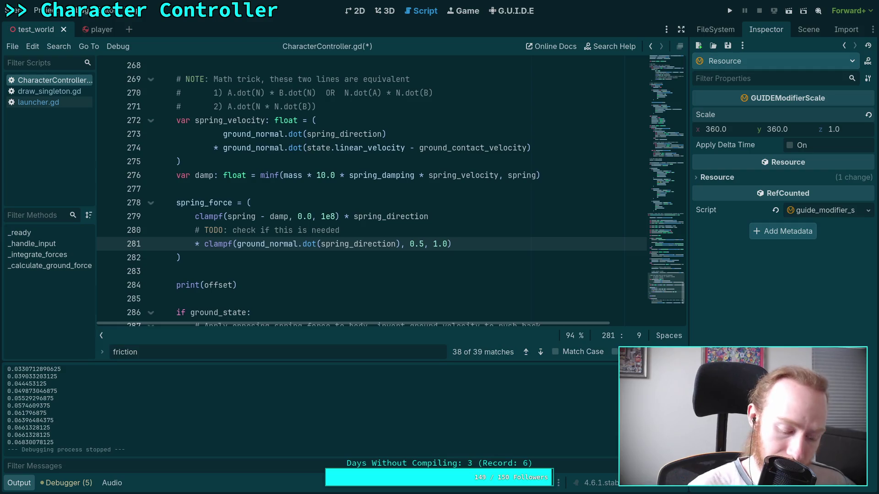
key(ctrl+s)
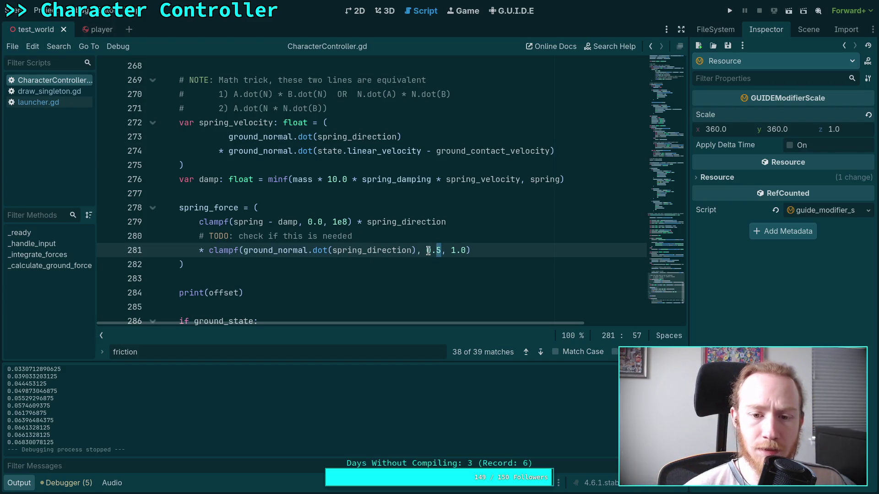
text(0)
key(ctrl+s)
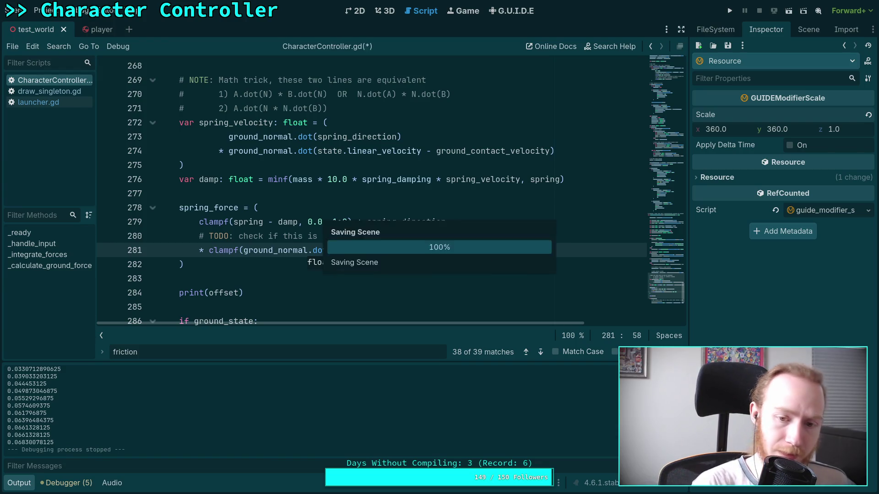
key(F5)
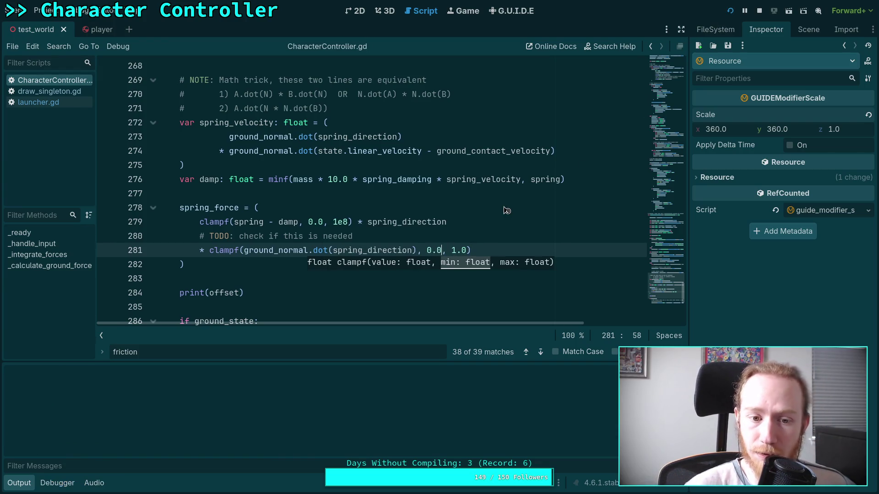
Step: Drive the character into the blue wall, back off, push in again, then turn away
key(w)
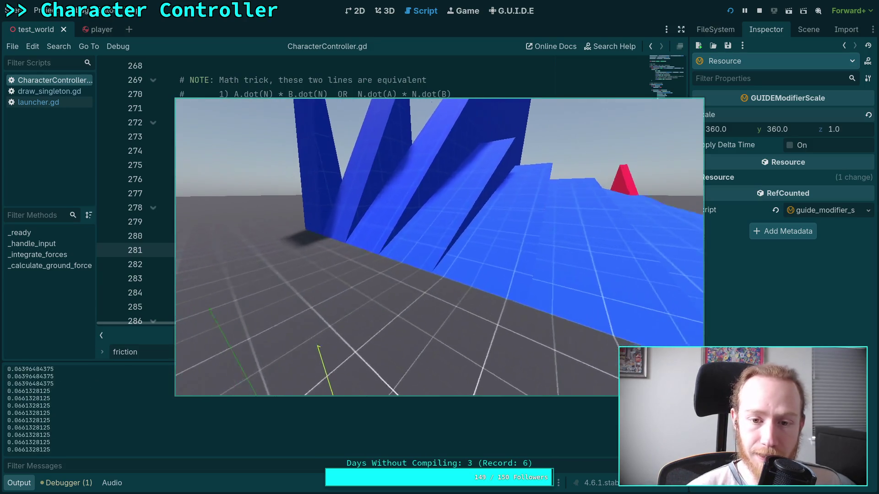
key(s)
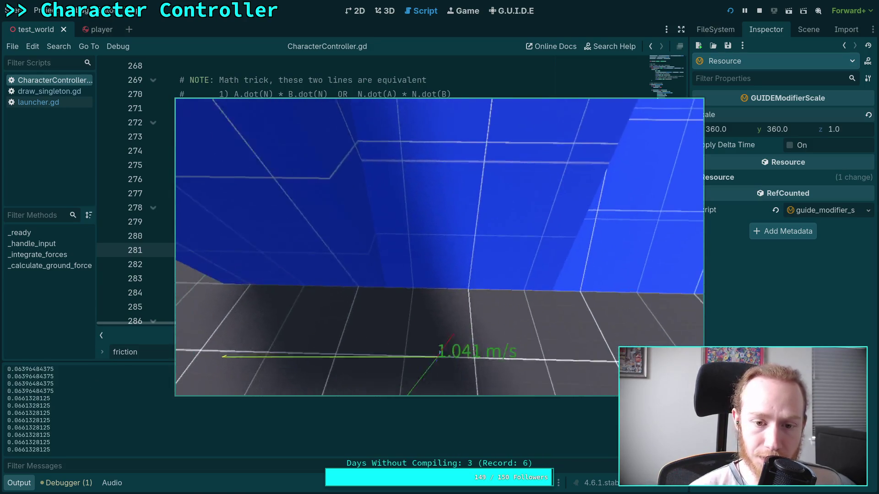
key(w)
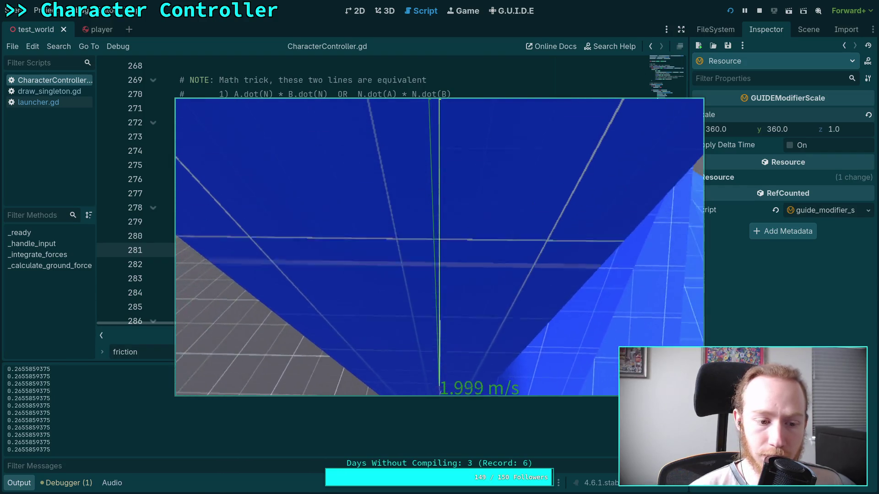
key(d)
Step: Run along the blue wall toward the yellow disc to build speed, swing onto open floor, and stop the game
key(w)
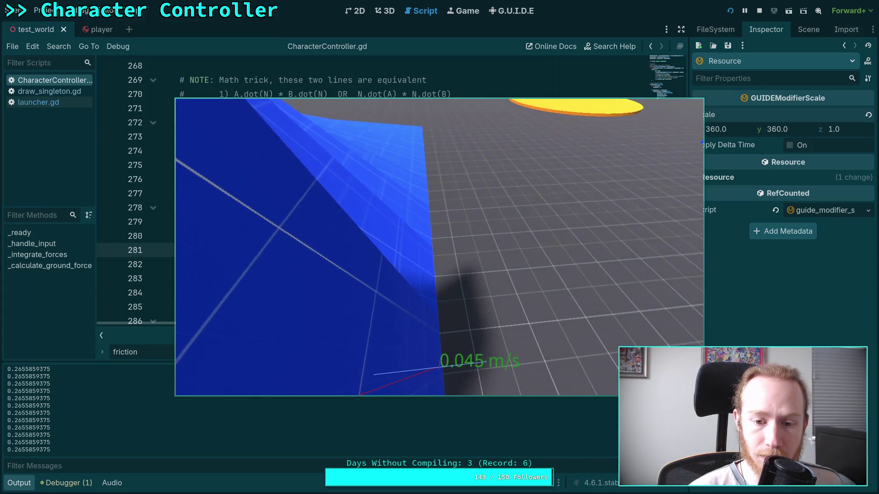
key(w)
key(a)
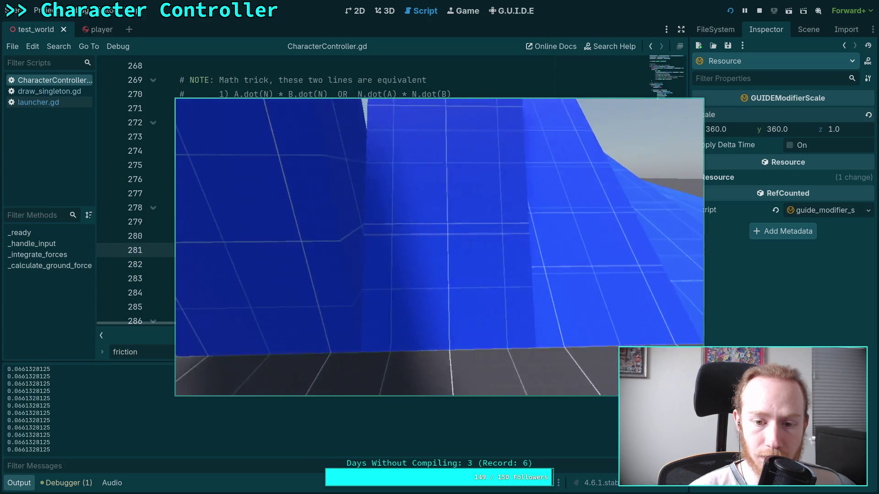
key(w)
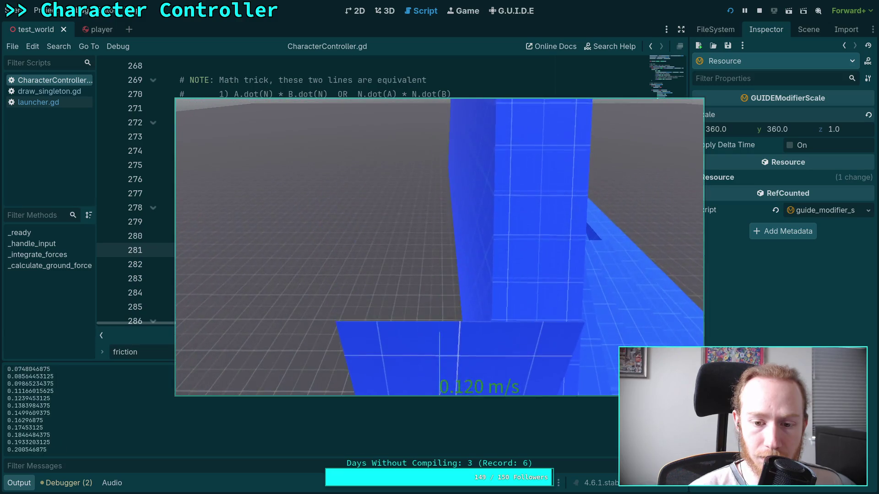
key(a)
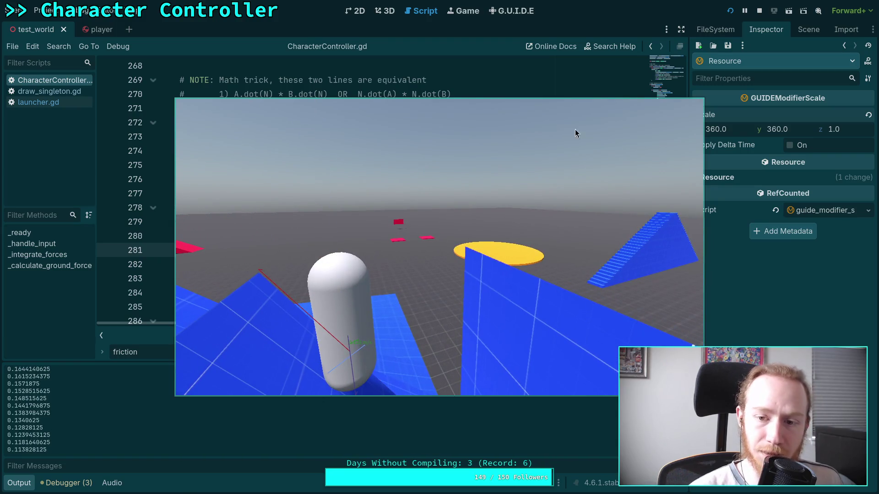
click(759, 11)
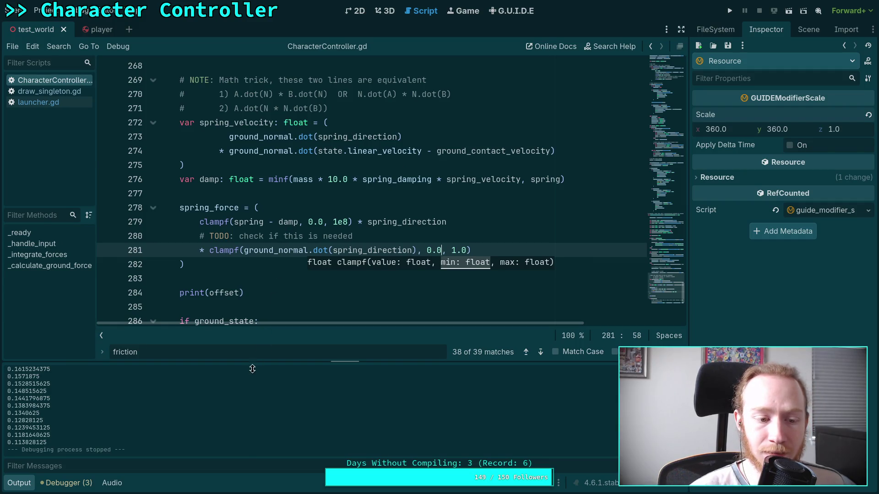
Step: Review the spring_force clamp code with its 0.0 minimum, then relaunch the game for another slope test
scroll(303, 280, down, 2)
scroll(354, 290, up, 1)
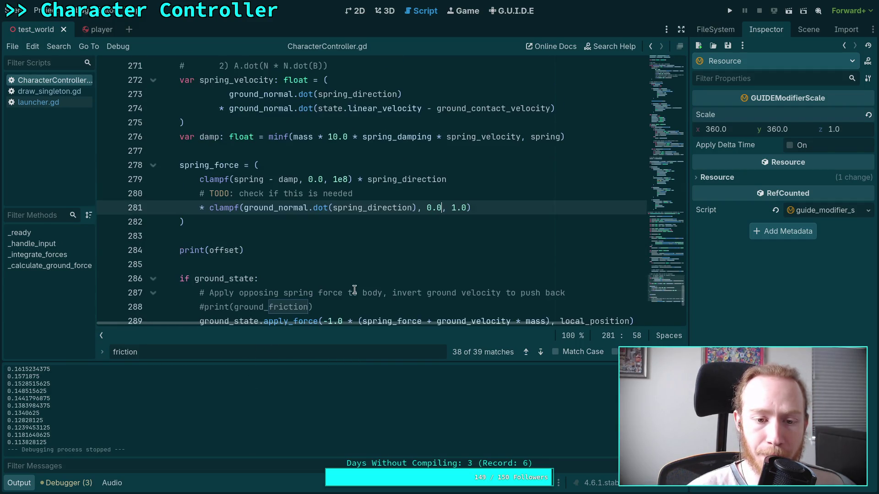
scroll(354, 290, up, 1)
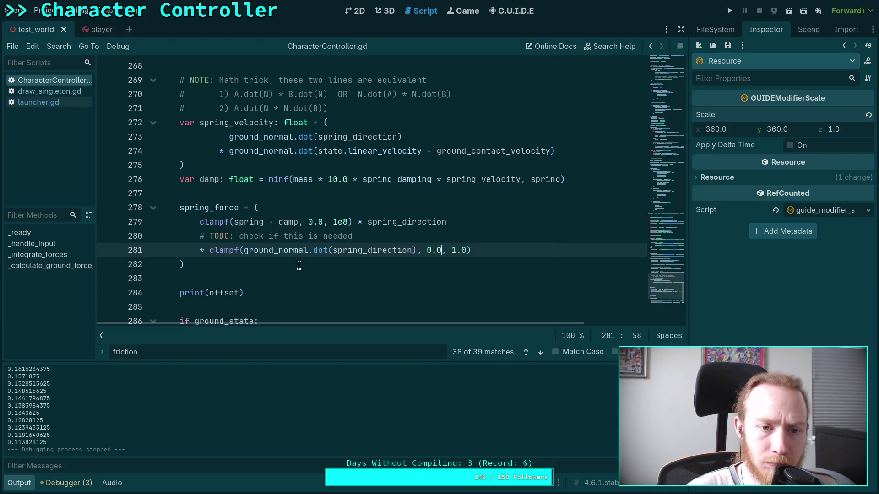
scroll(298, 265, down, 3)
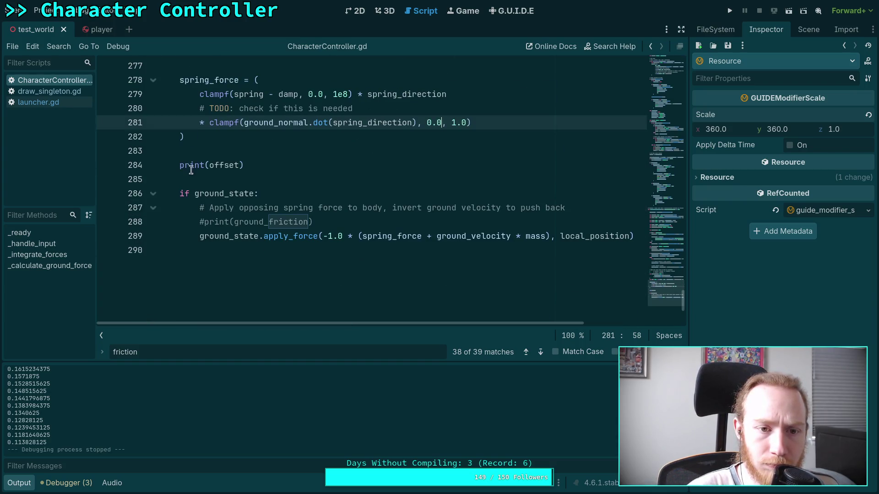
scroll(192, 169, up, 2)
scroll(207, 168, up, 3)
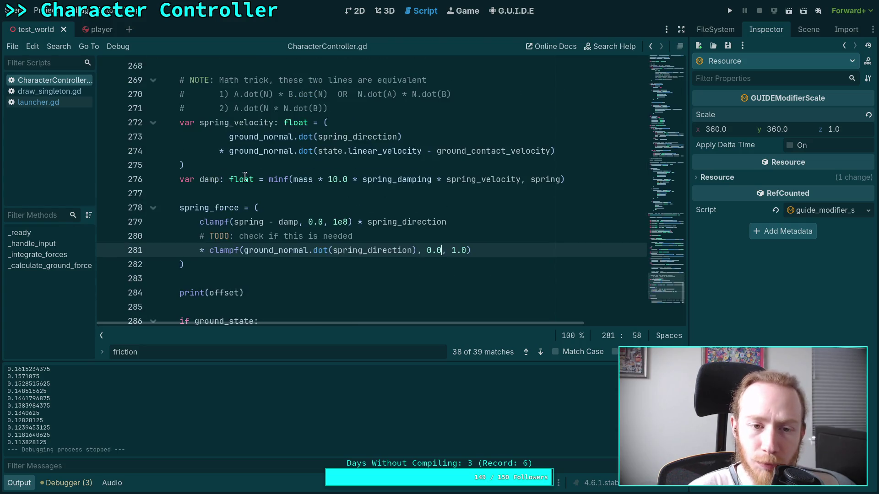
scroll(410, 189, down, 2)
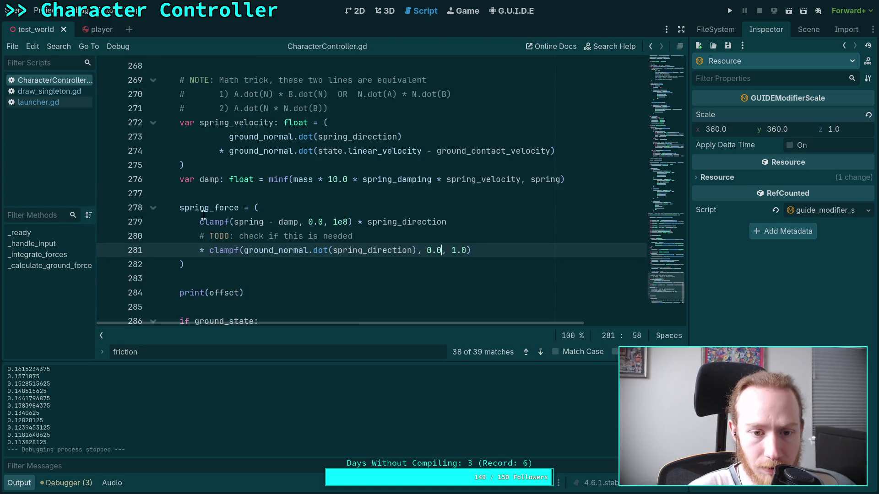
click(730, 11)
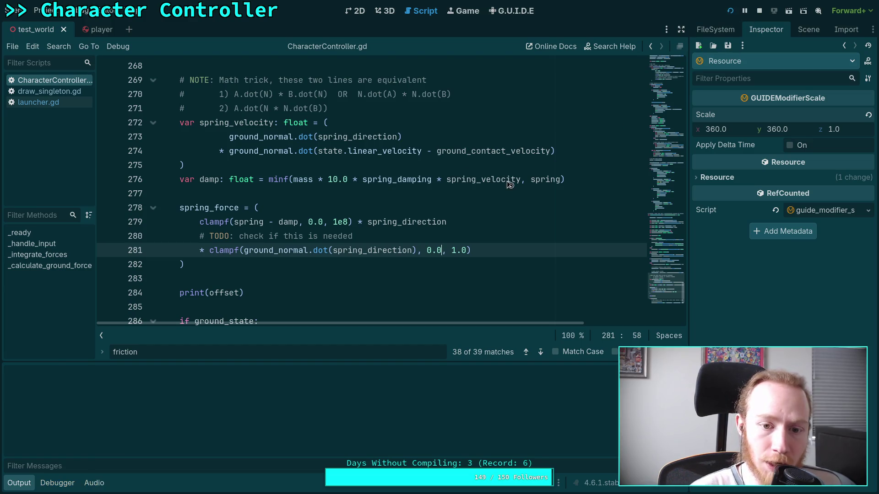
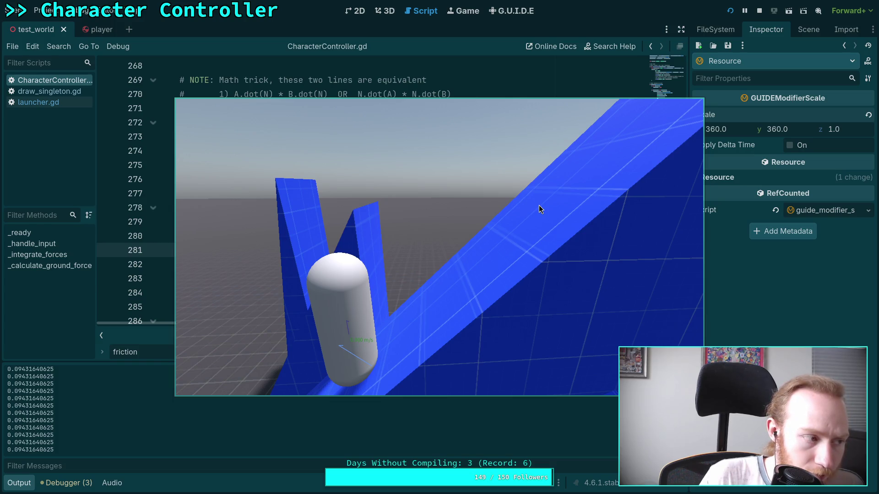
Step: Stop the test game and scroll the script back to the ground-friction code near line 259
click(759, 11)
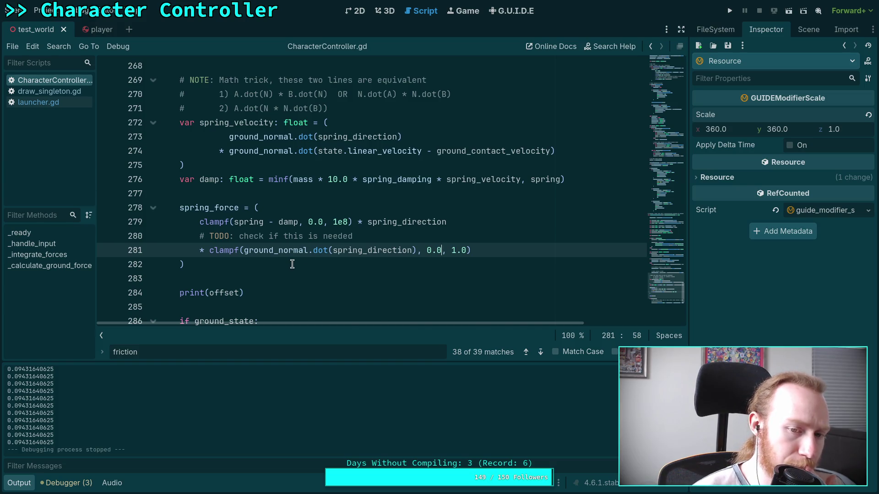
scroll(292, 264, down, 2)
scroll(230, 255, up, 3)
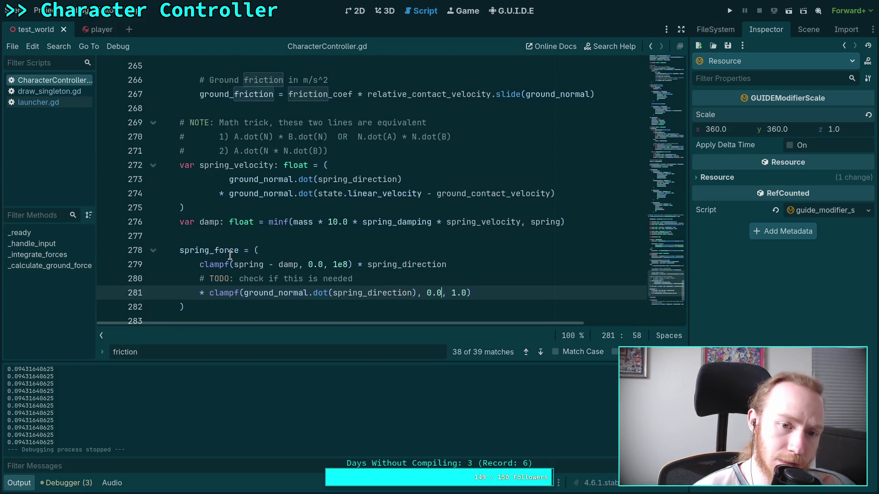
scroll(229, 255, up, 4)
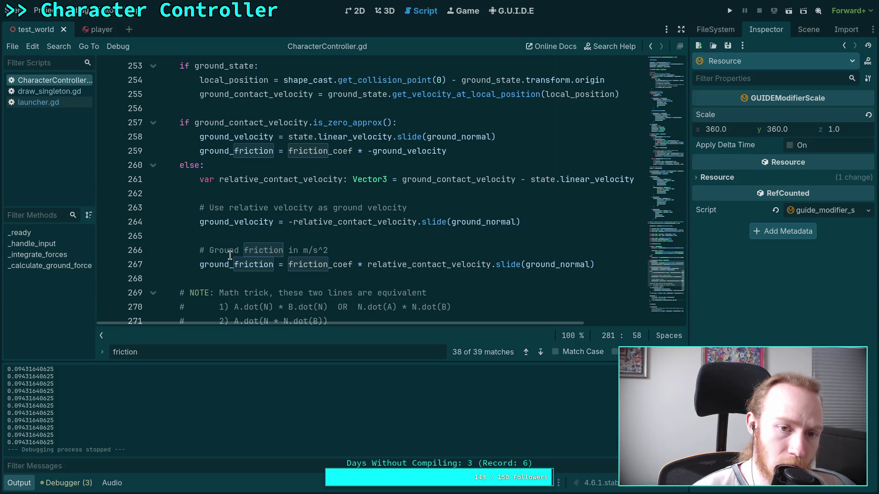
scroll(230, 255, up, 2)
scroll(230, 254, down, 1)
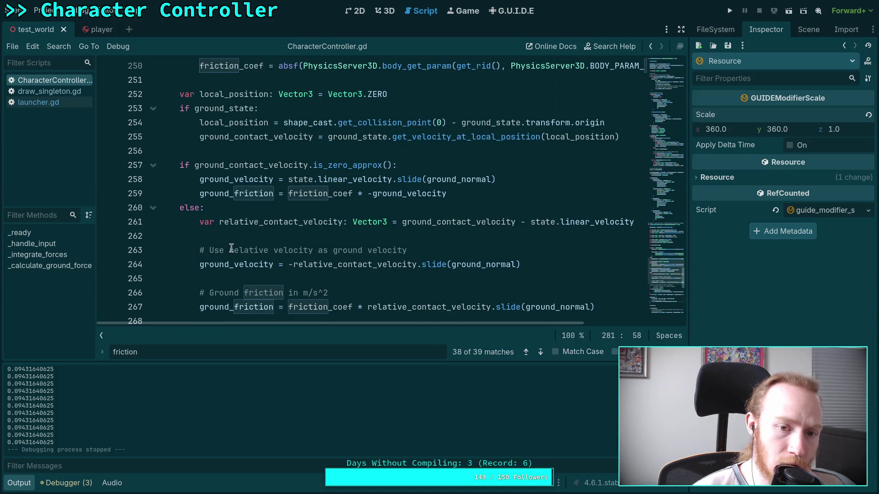
Step: Select ground_velocity on line 259 and put the caret before ground_friction
double_click(389, 192)
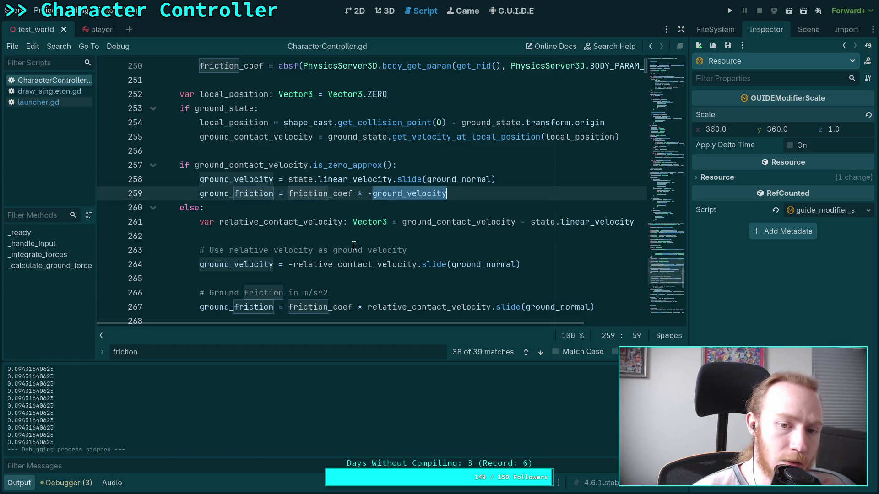
scroll(353, 246, up, 1)
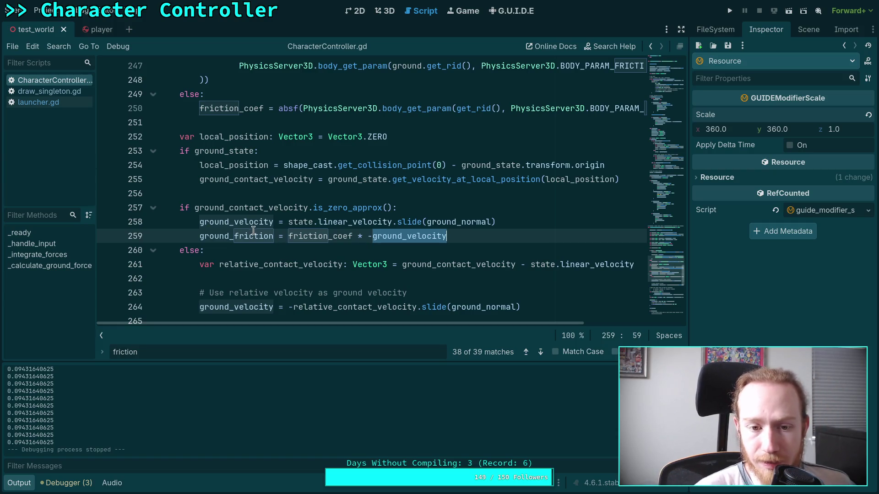
click(202, 236)
Step: Comment out the ground_friction line 259 with #, then run and stop a game test
text(#)
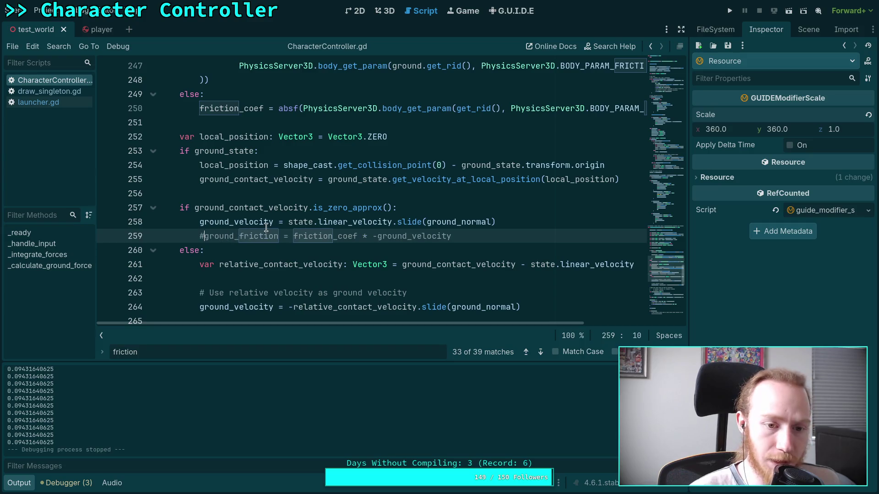
click(730, 11)
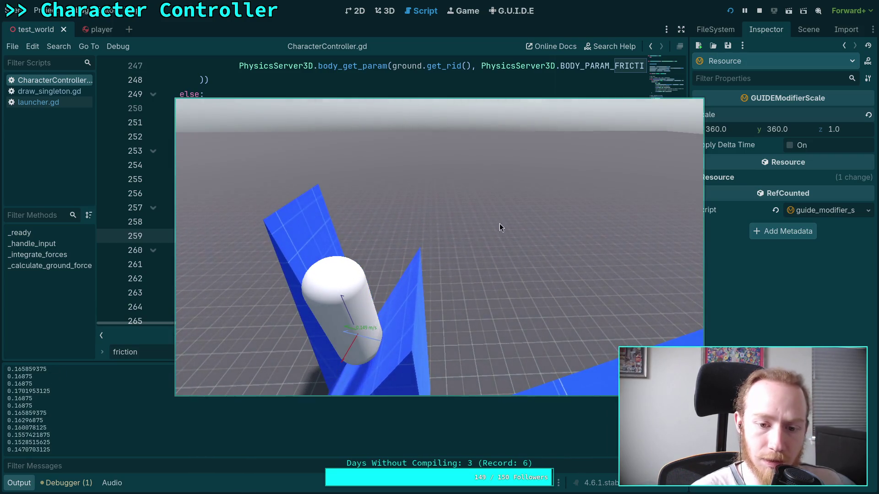
click(759, 10)
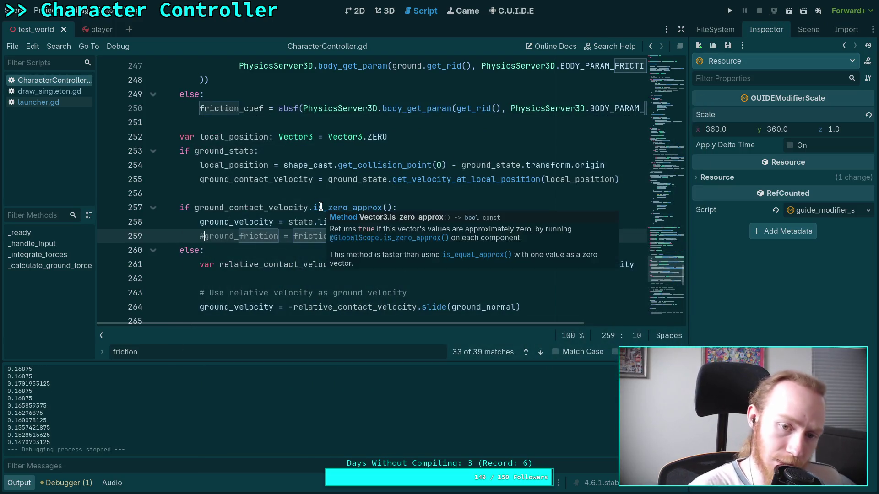
Step: Uncomment the ground_friction line 259 again with Ctrl+K
key(ctrl+k)
scroll(338, 236, up, 2)
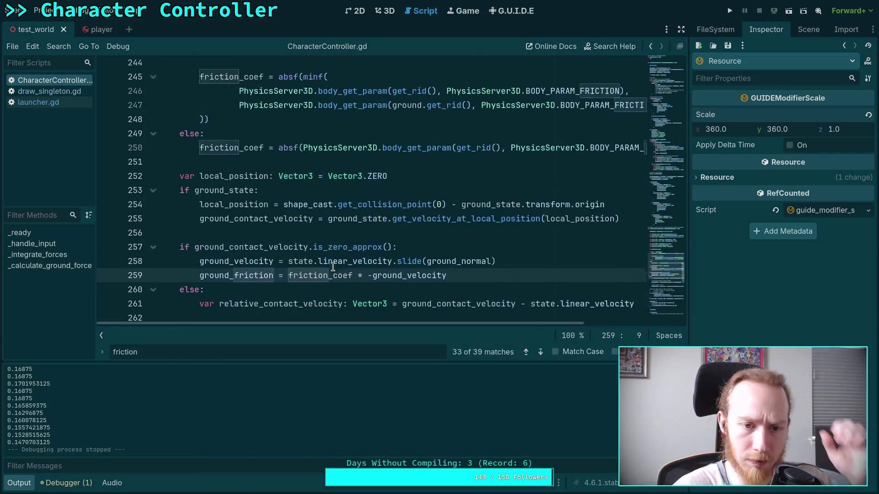
scroll(241, 287, down, 2)
double_click(223, 239)
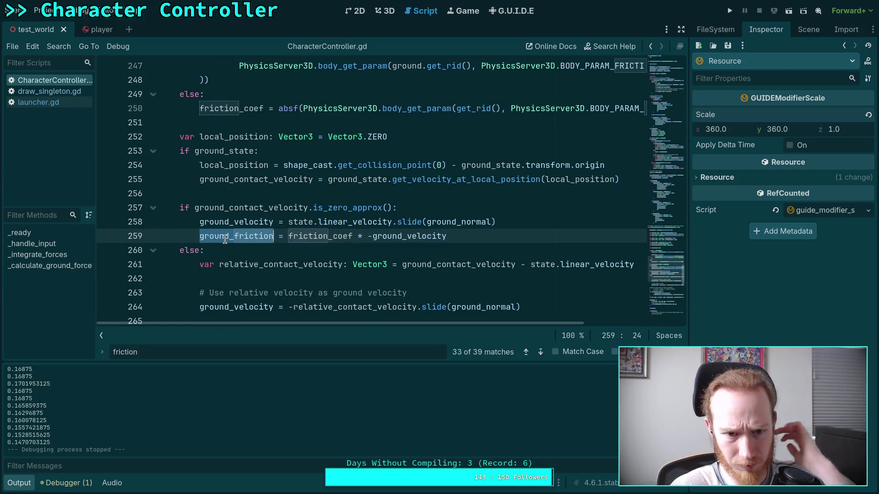
scroll(289, 245, down, 3)
scroll(290, 222, up, 2)
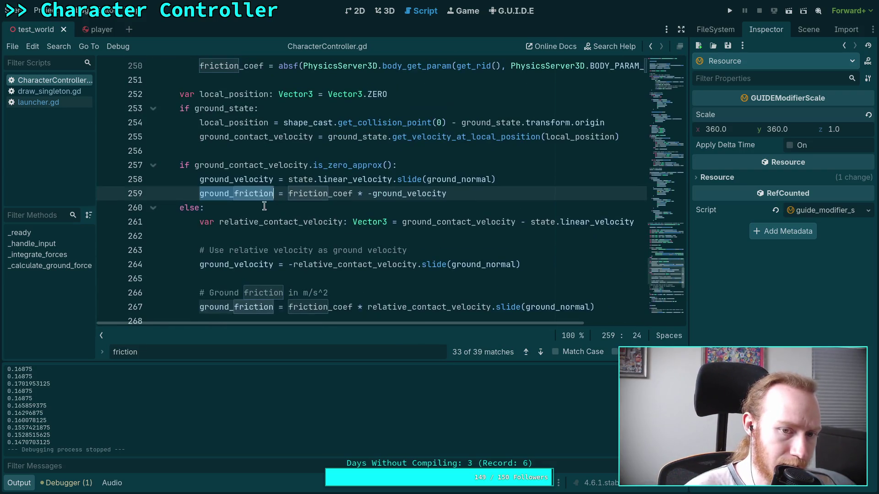
Step: Search the script for ground_friction and step through its matches down to line 288
key(ctrl+f)
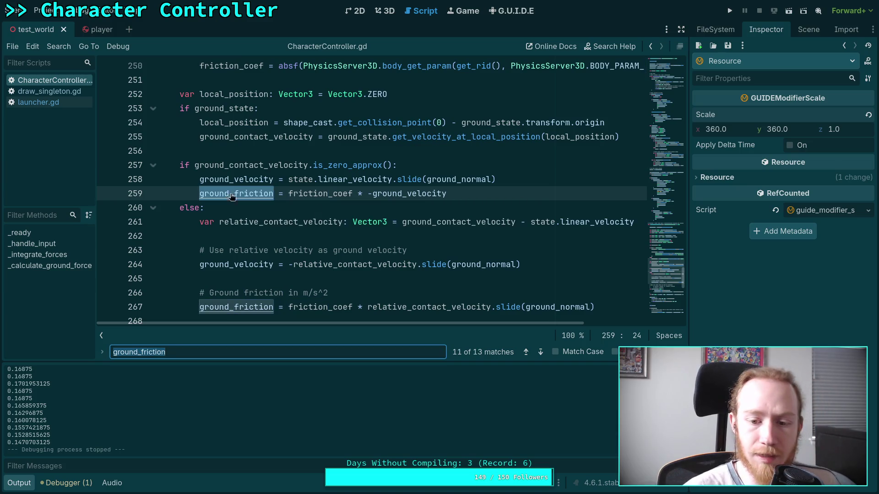
click(541, 351)
click(541, 352)
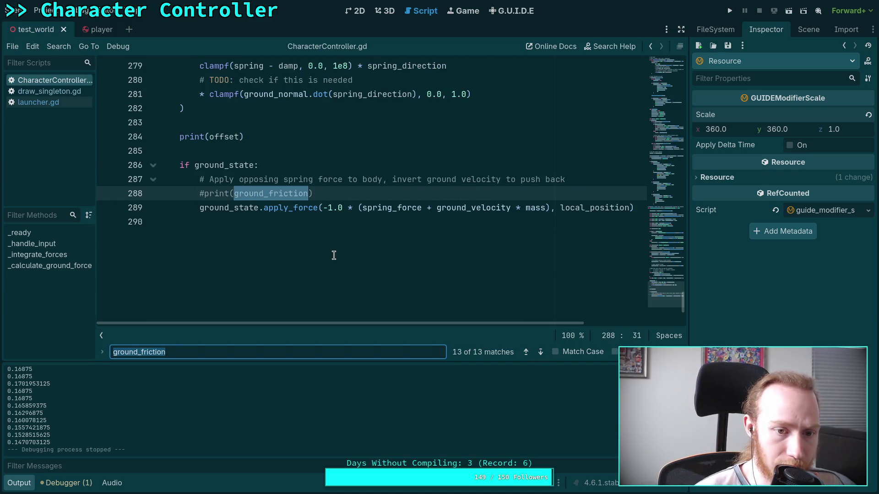
scroll(321, 256, up, 5)
click(303, 259)
scroll(302, 259, up, 5)
scroll(302, 259, up, 10)
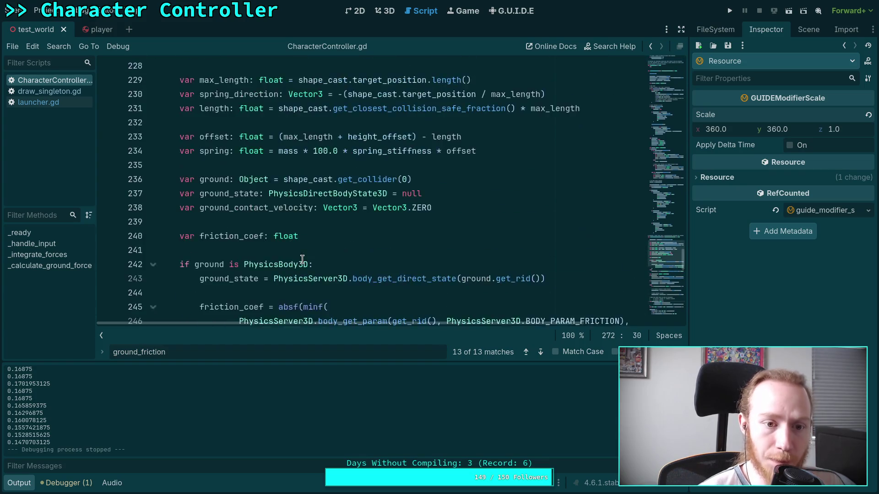
scroll(278, 253, up, 5)
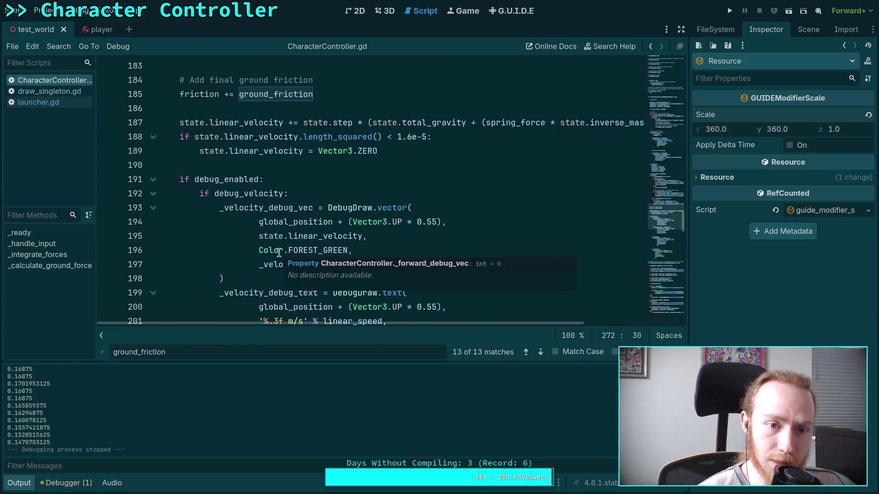
Step: Comment out the friction lines 185 and 176 as a trial
click(179, 222)
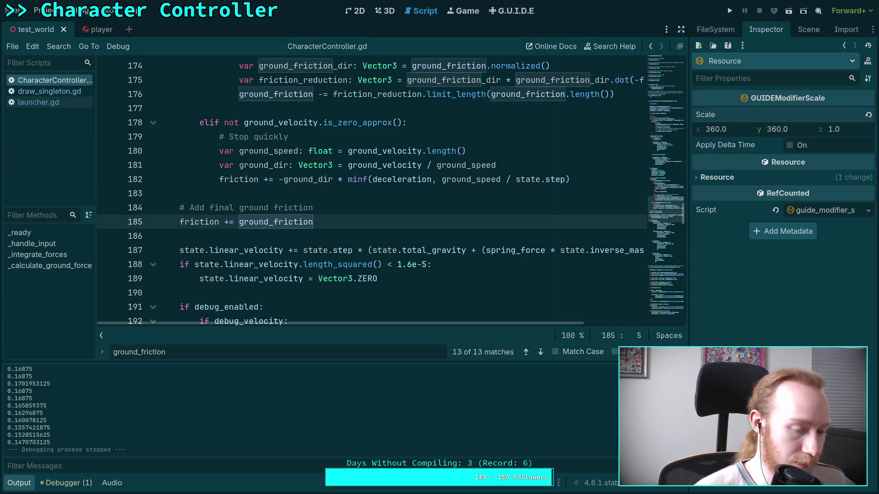
text(#)
scroll(245, 183, up, 1)
click(244, 137)
text(#)
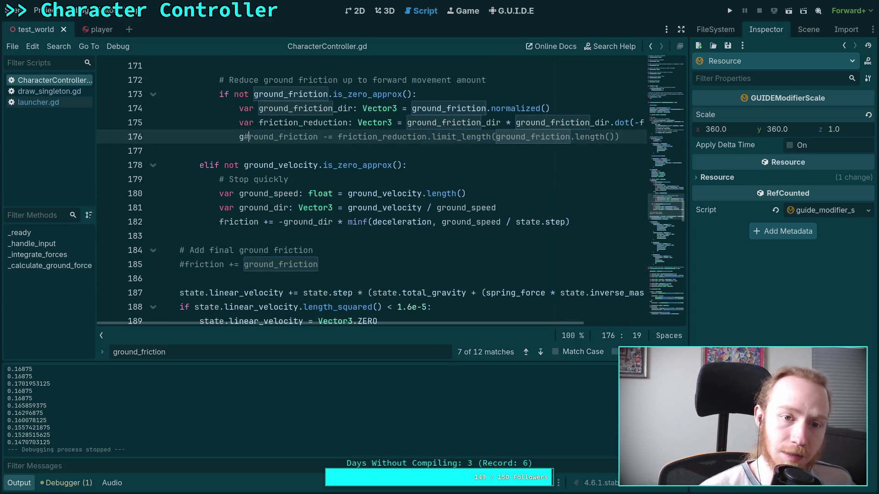
key(ctrl+z)
key(Left)
text(#)
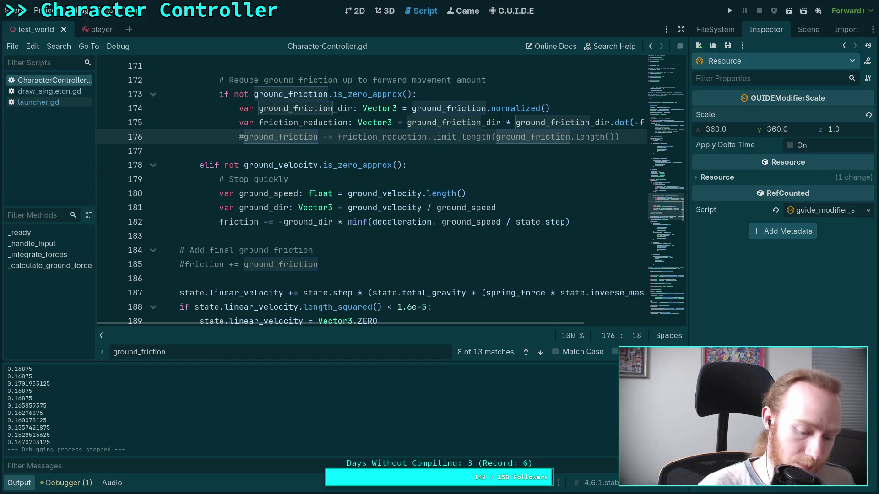
Step: Comment out line 182's stop-quickly friction, restore lines 185 and 176, then save and run
click(221, 223)
text(#)
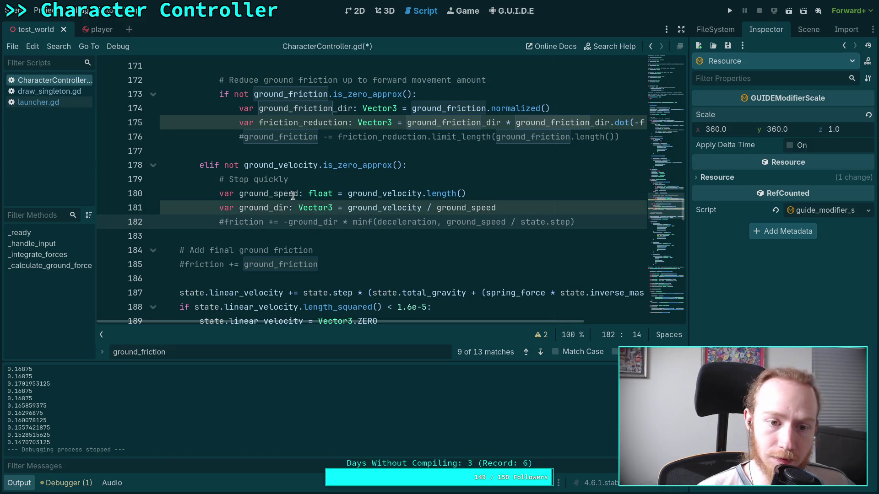
click(189, 259)
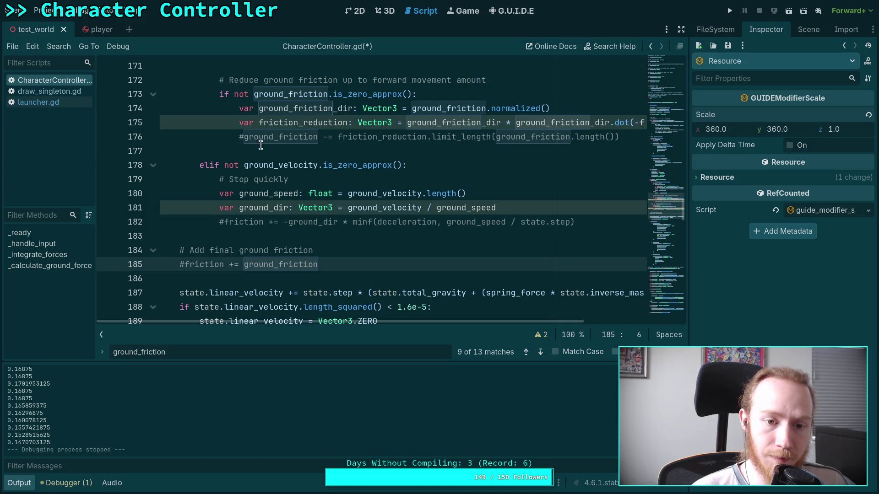
key(BackSpace)
click(244, 137)
key(BackSpace)
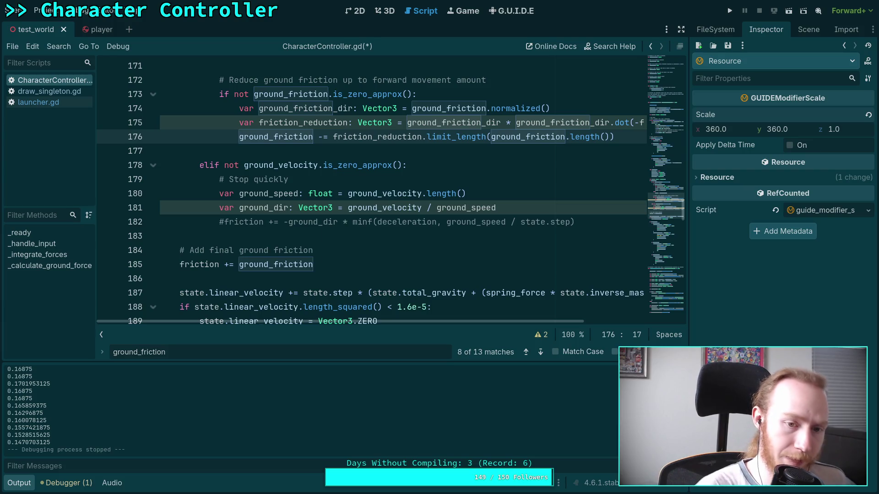
key(F5)
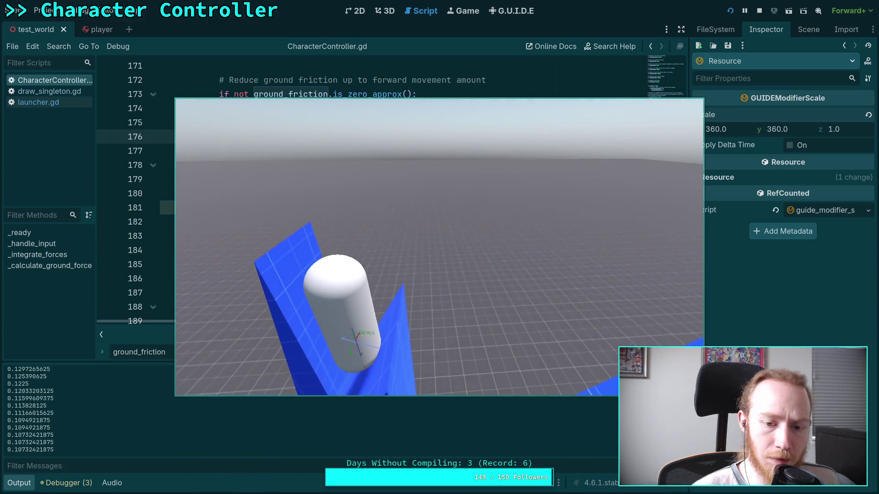
Step: Stop the test with F8 and return to line 182 just after its comment mark
key(F8)
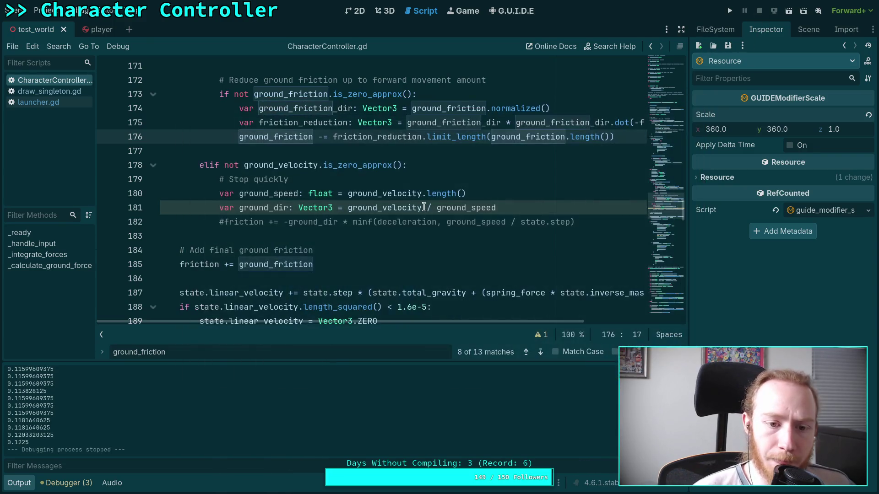
click(224, 222)
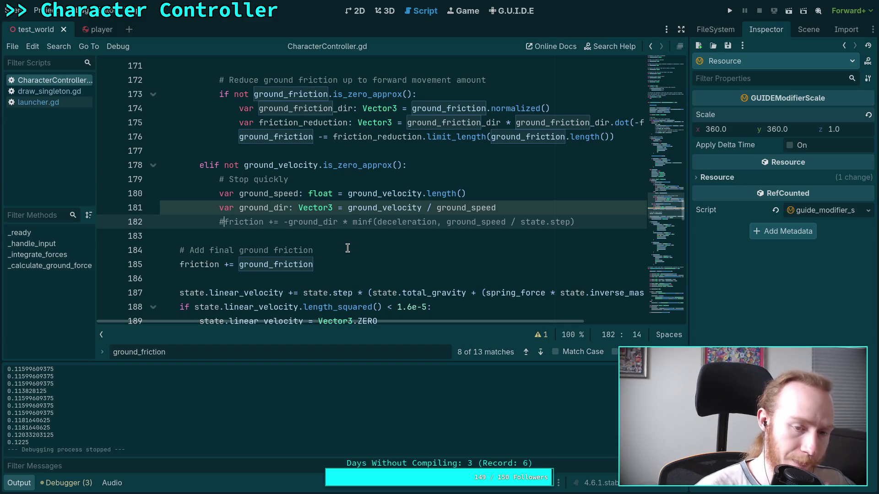
Step: Re-enable line 182's stop-quickly friction, run and stop a test, then return to that line
key(BackSpace)
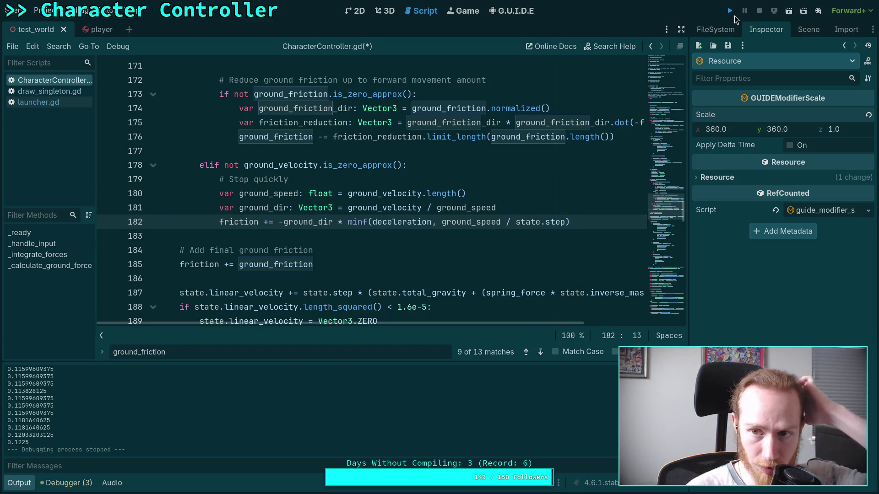
click(732, 14)
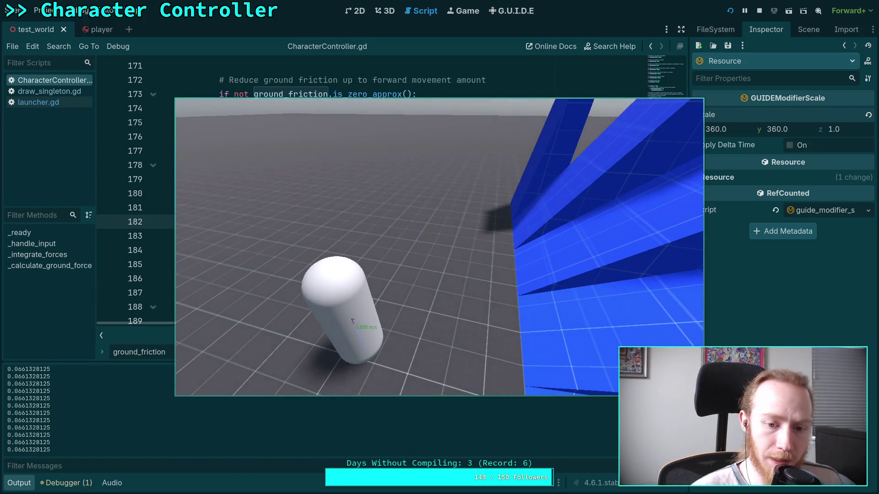
click(759, 10)
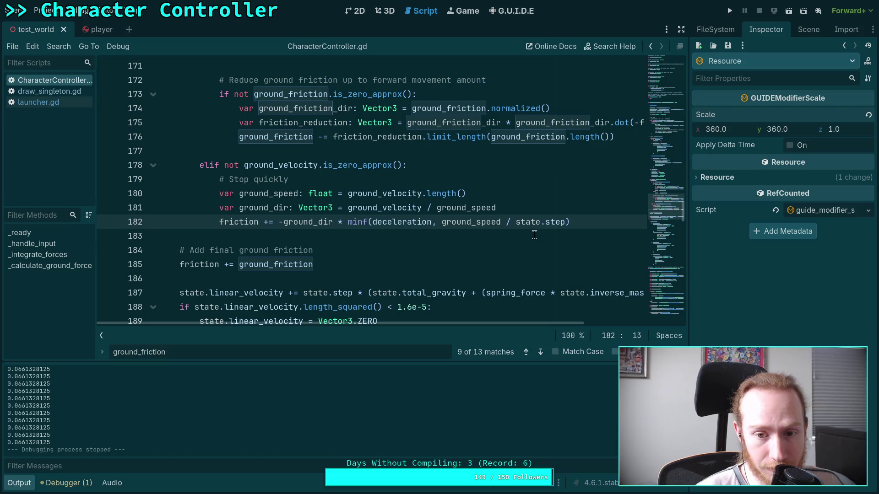
click(574, 224)
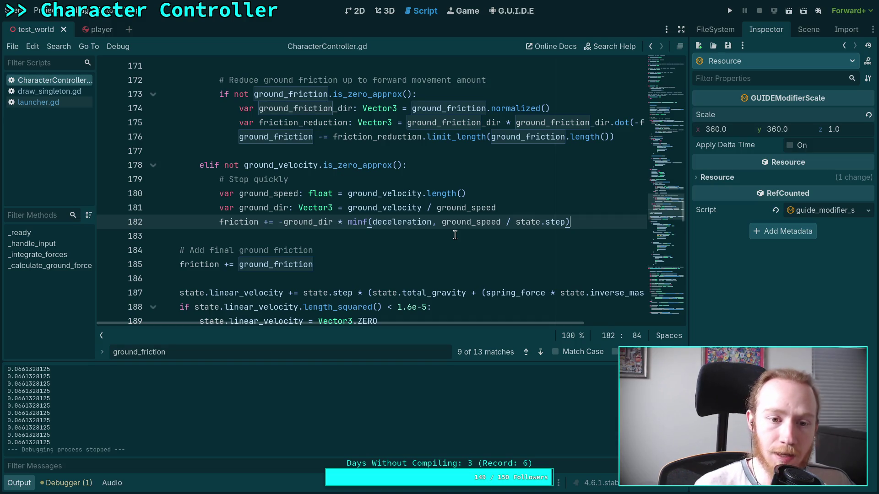
click(437, 221)
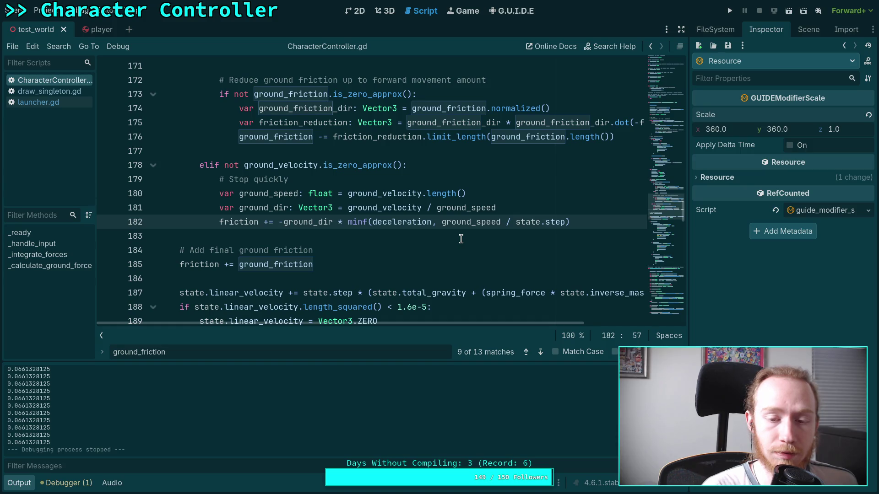
Step: Open a new line above the friction line and draft the comment '# Account for current speed and'
click(512, 204)
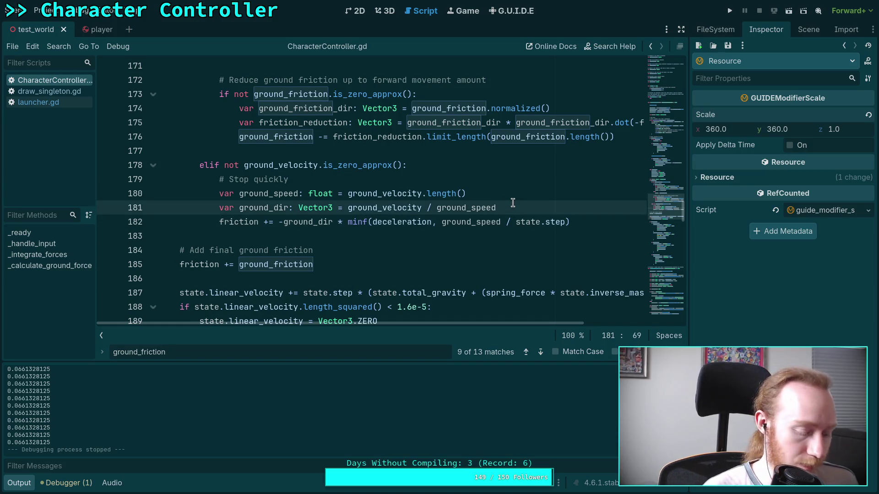
key(Return)
key(Return)
text(# Accout)
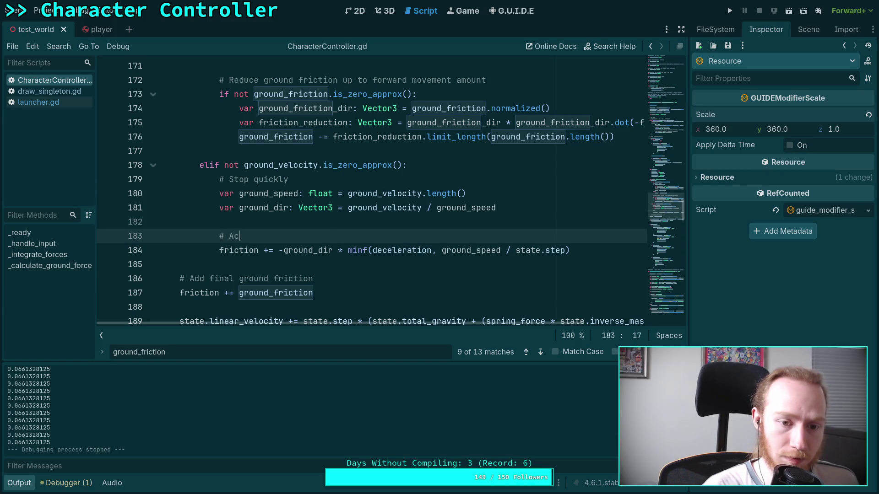
key(BackSpace)
text(nt for )
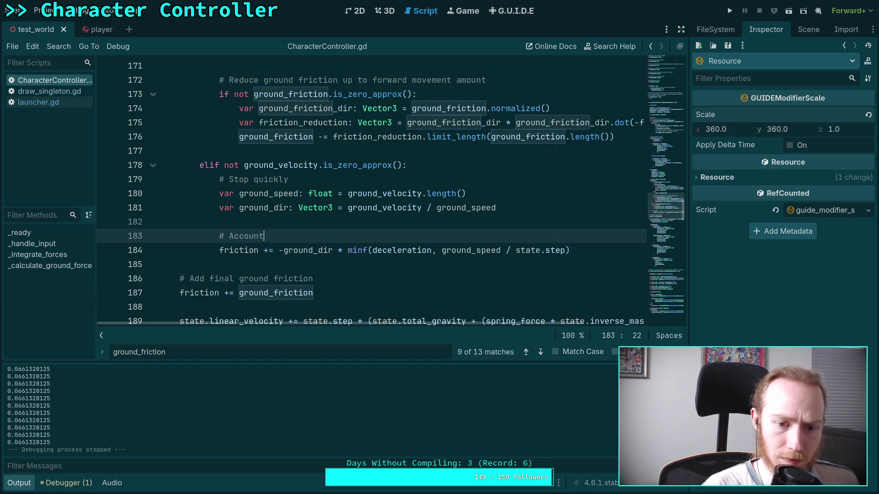
text(gravit)
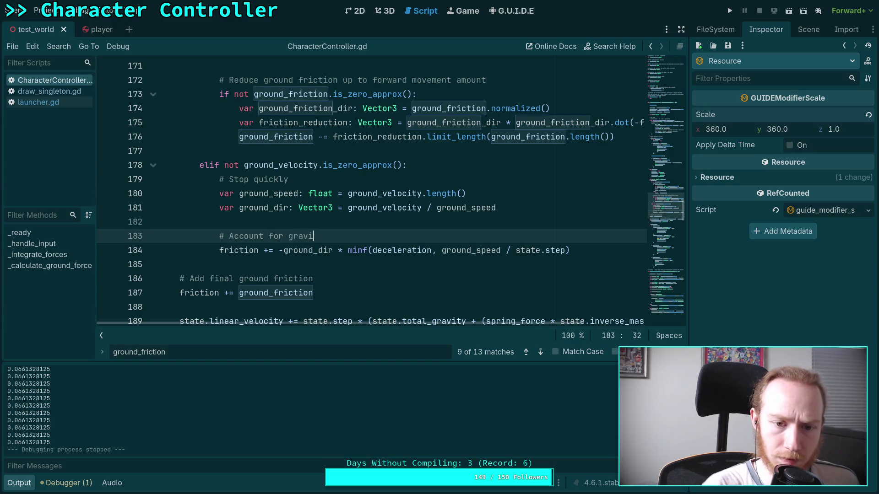
text(y)
key(BackSpace)
key(BackSpace)
key(BackSpace)
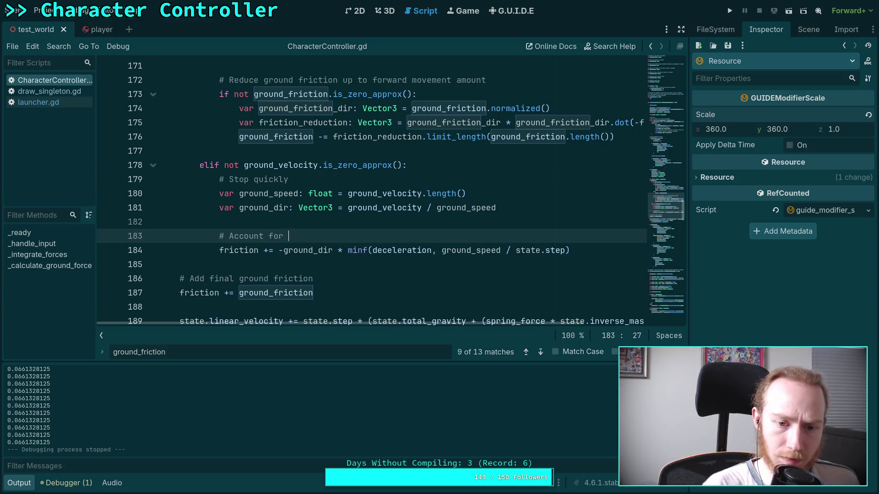
text(currens)
key(BackSpace)
text(t s)
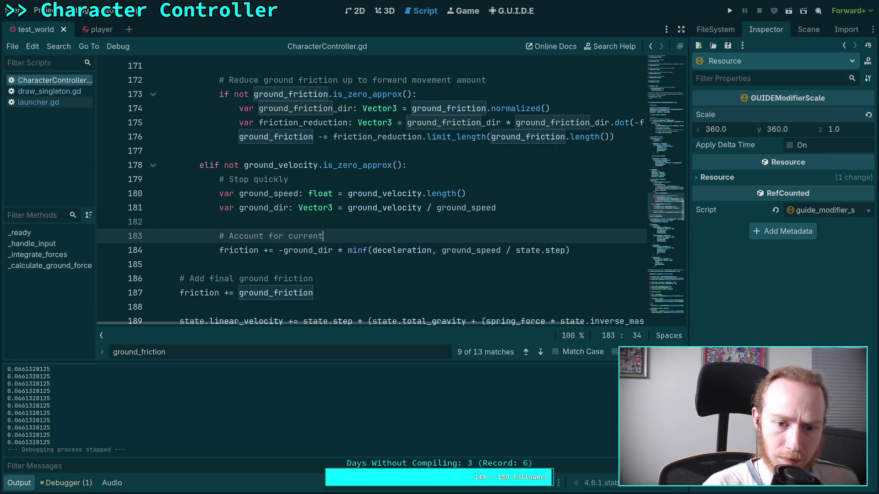
text(peed and)
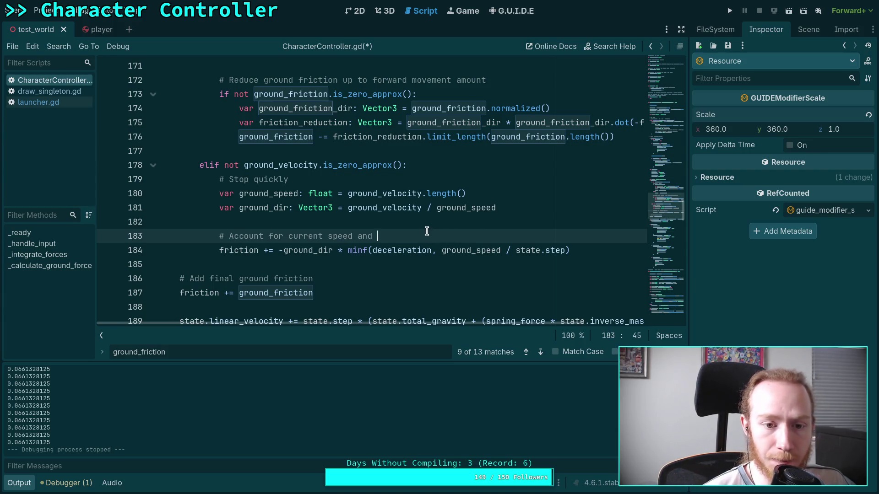
Step: Reword it to '# Account for effect of gravity when stopping on slopes' and remove extra blank lines
drag(426, 231, 429, 220)
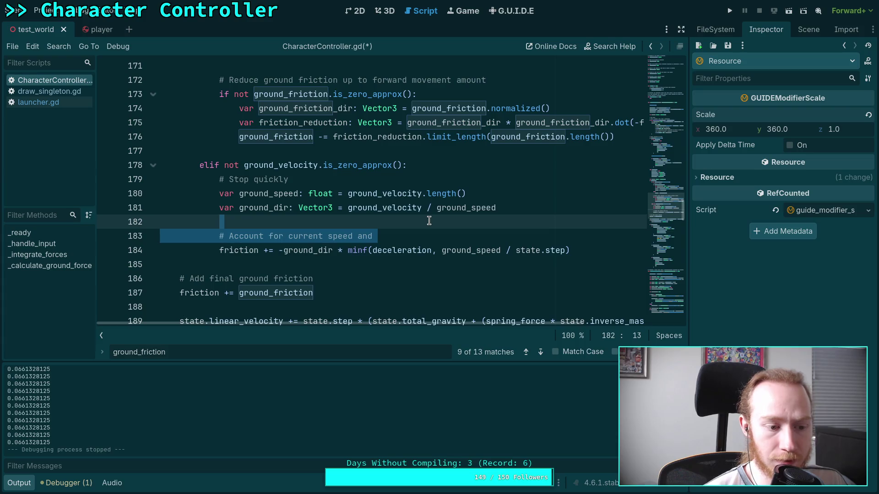
drag(416, 240, 286, 235)
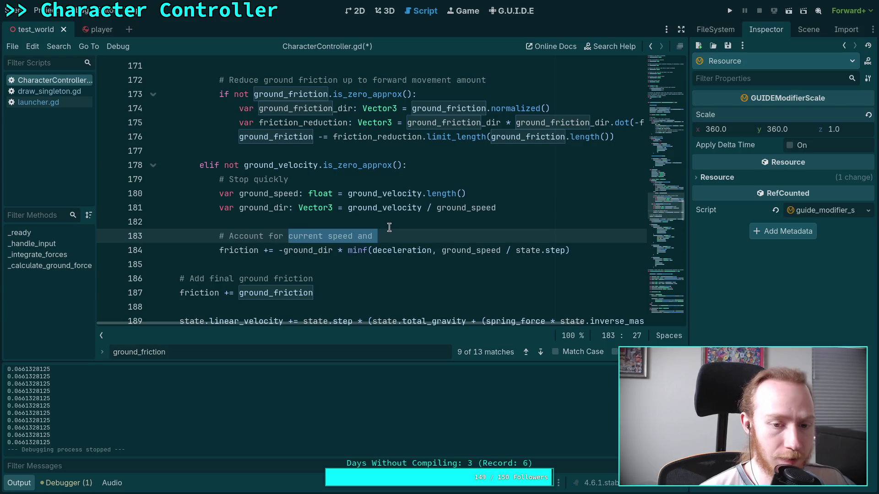
text(off)
key(BackSpace)
key(BackSpace)
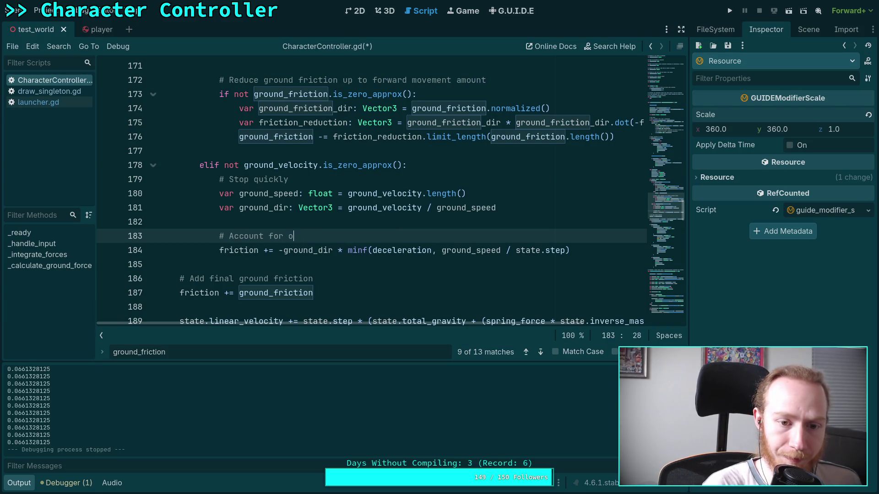
text(fect of gr)
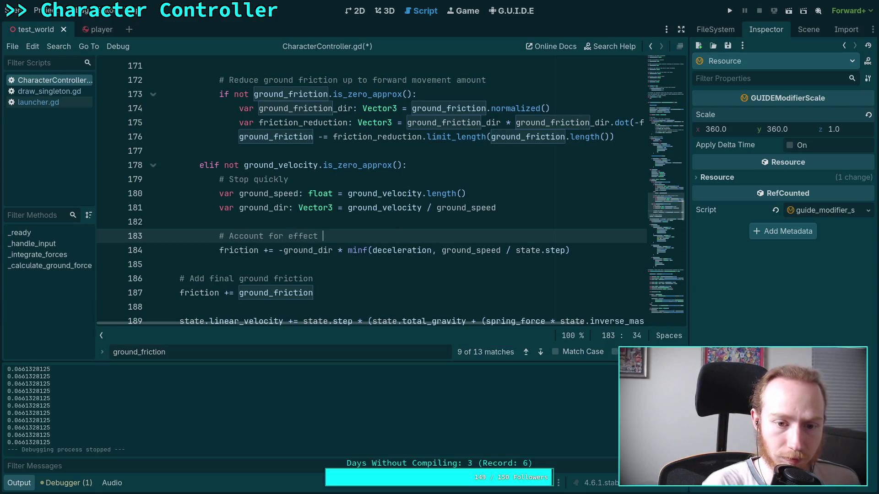
text(avity in stop)
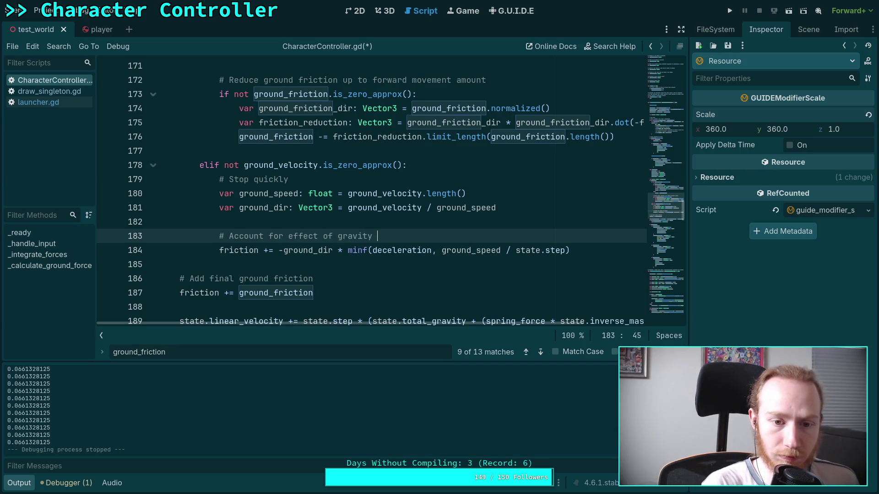
text(pin o)
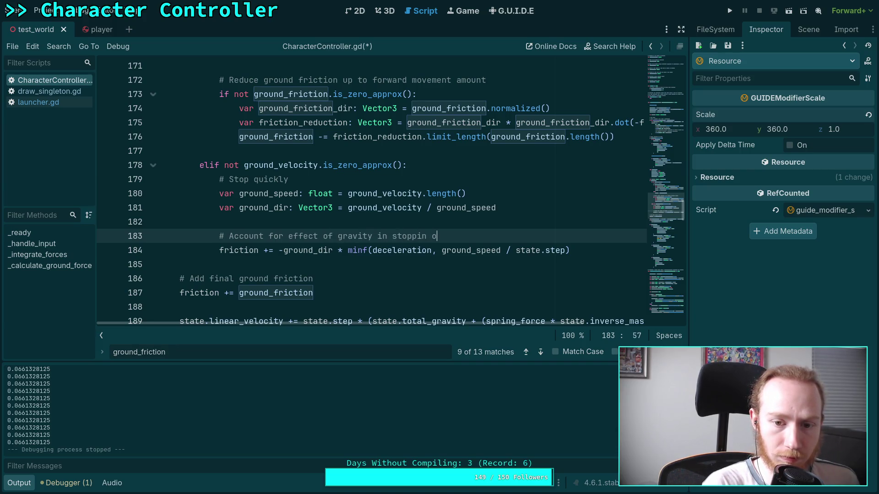
key(ctrl+BackSpace)
key(ctrl+BackSpace)
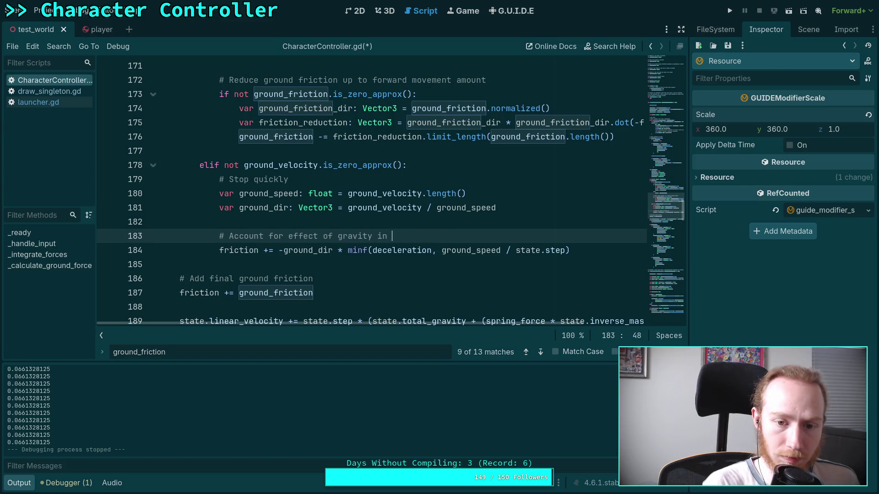
text(when stopping on )
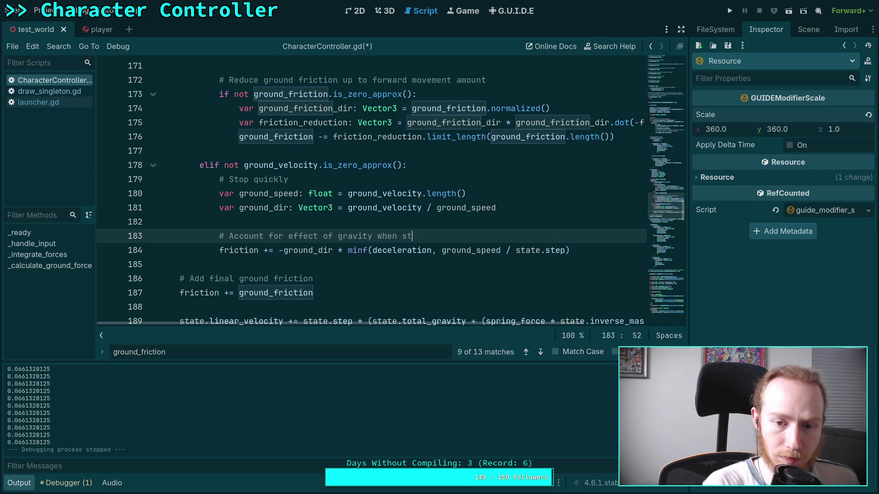
text(slopes)
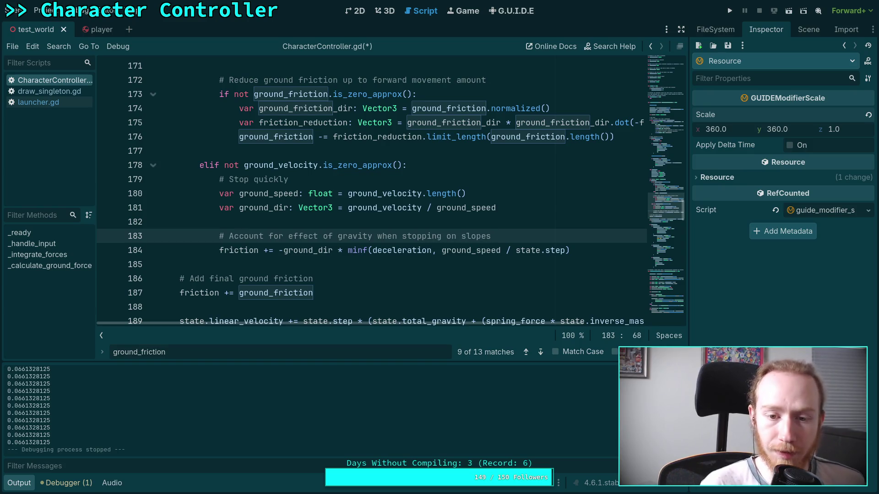
key(Return)
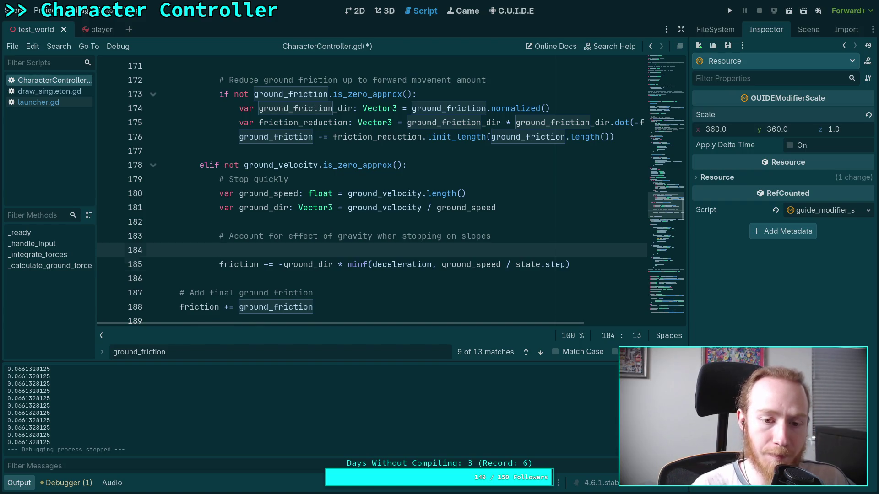
key(Return)
key(Up)
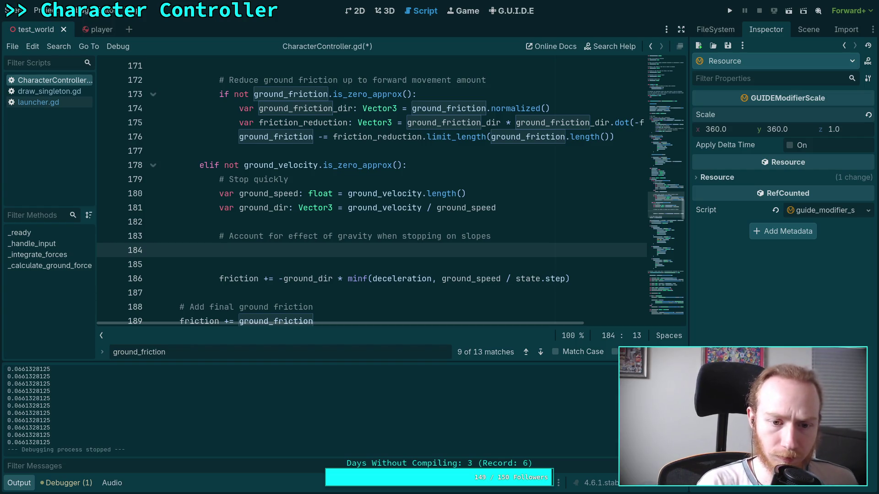
key(Delete)
key(End)
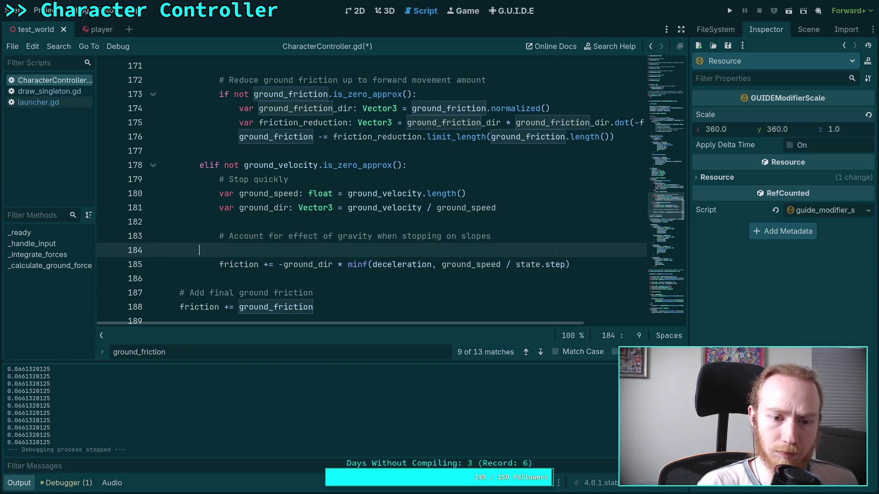
key(BackSpace)
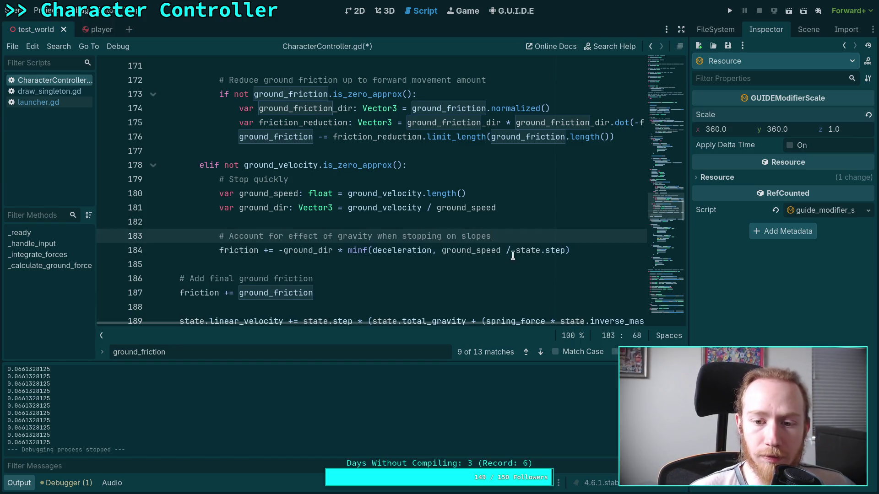
click(444, 251)
drag(444, 250, 570, 251)
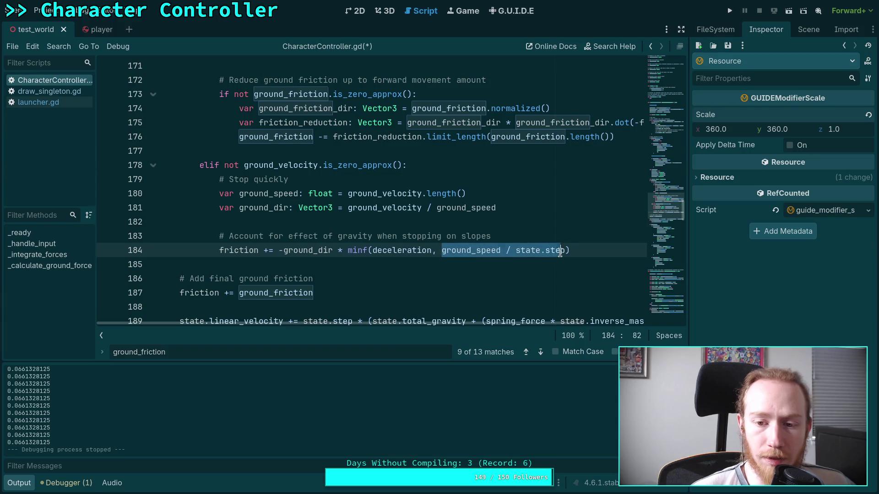
click(437, 250)
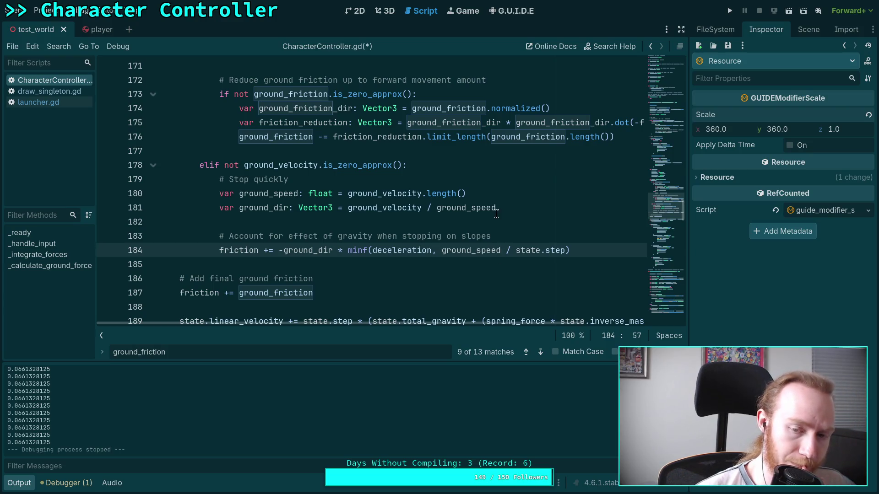
click(498, 194)
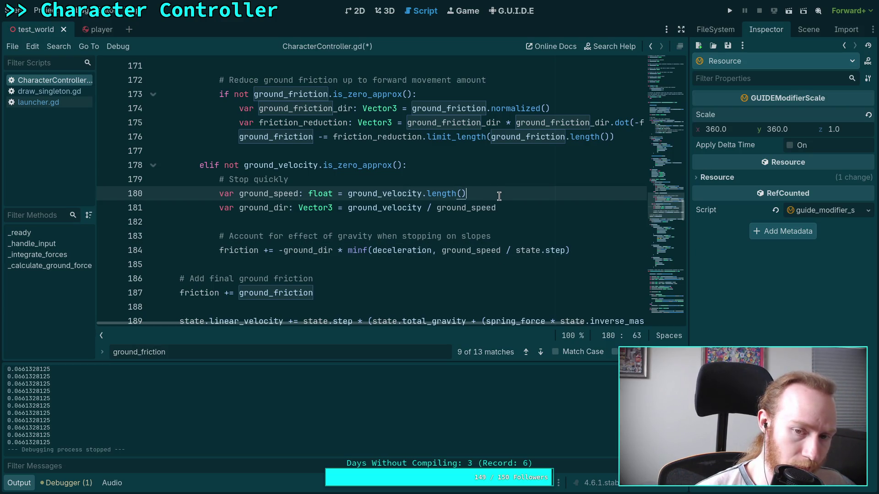
text(+)
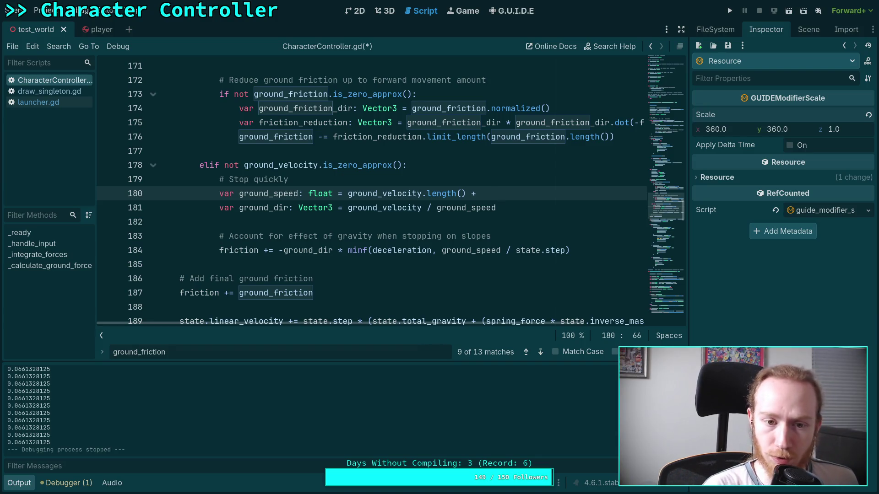
click(339, 178)
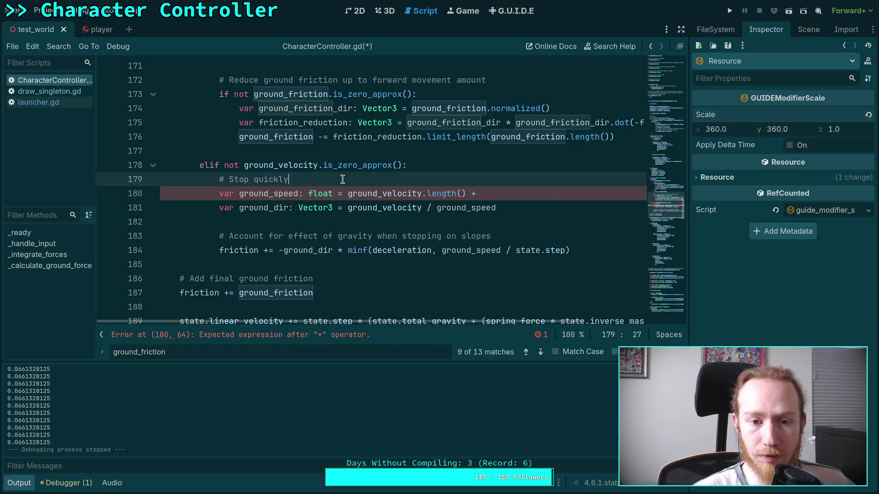
text(, account for)
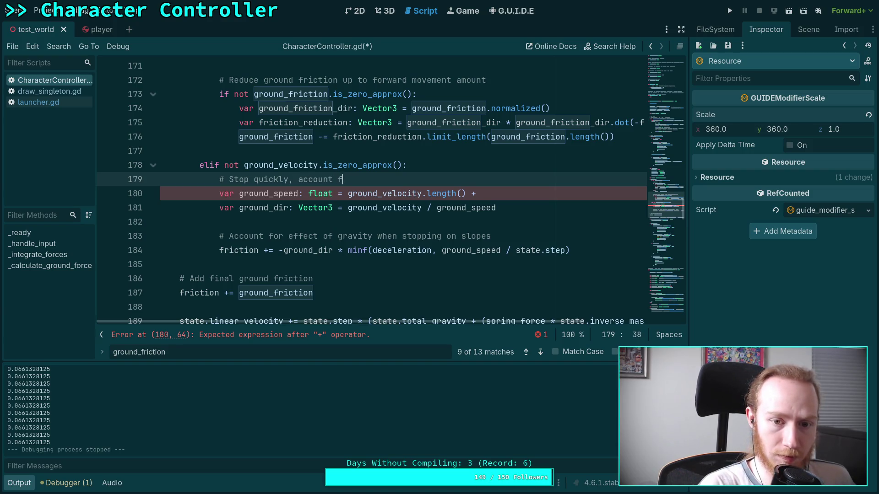
text( gravit)
text(y on )
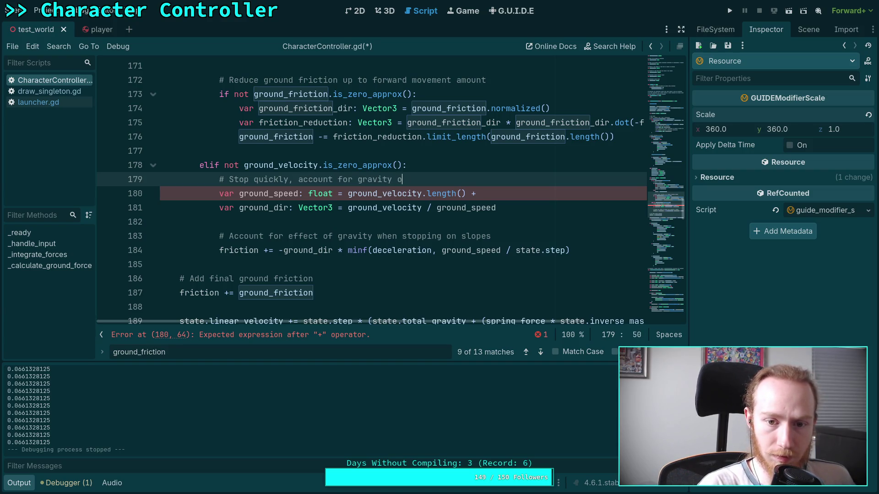
text(slop)
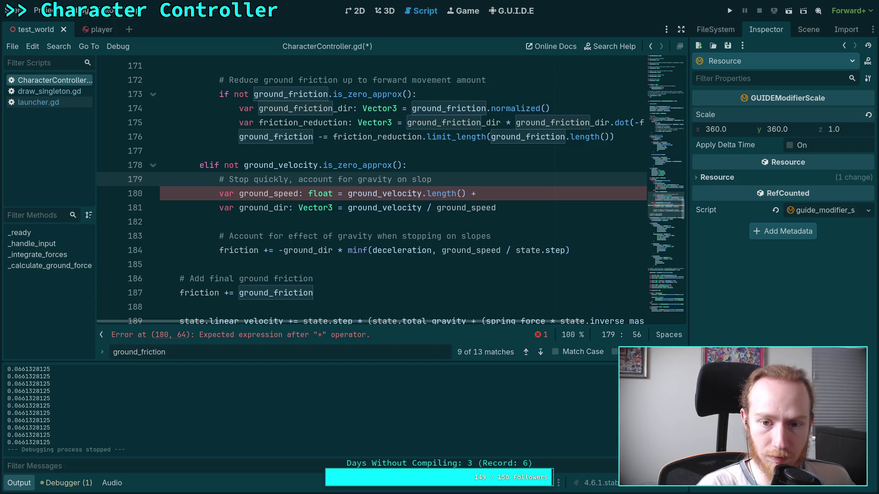
text(es)
click(494, 195)
key(BackSpace)
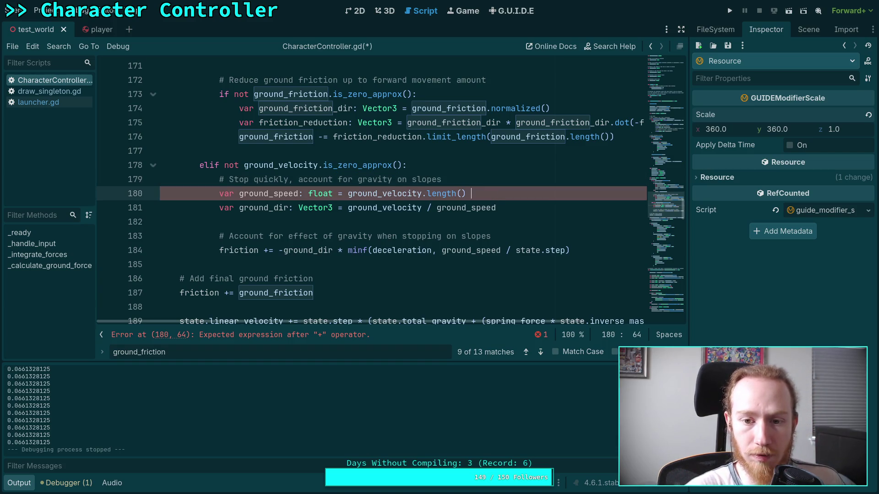
drag(441, 180, 289, 179)
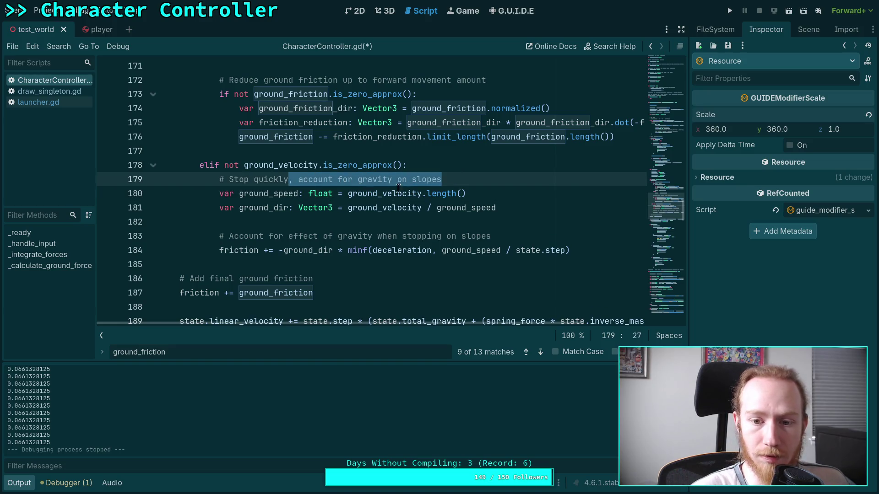
key(BackSpace)
click(519, 207)
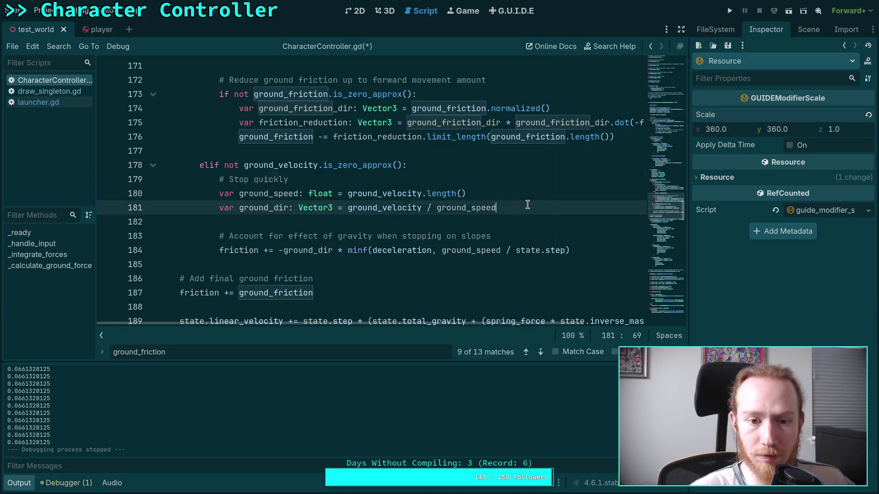
Step: Add '# Account for gravity on slopes' and delete the old slope-gravity comment line
key(Return)
key(Return)
text(# )
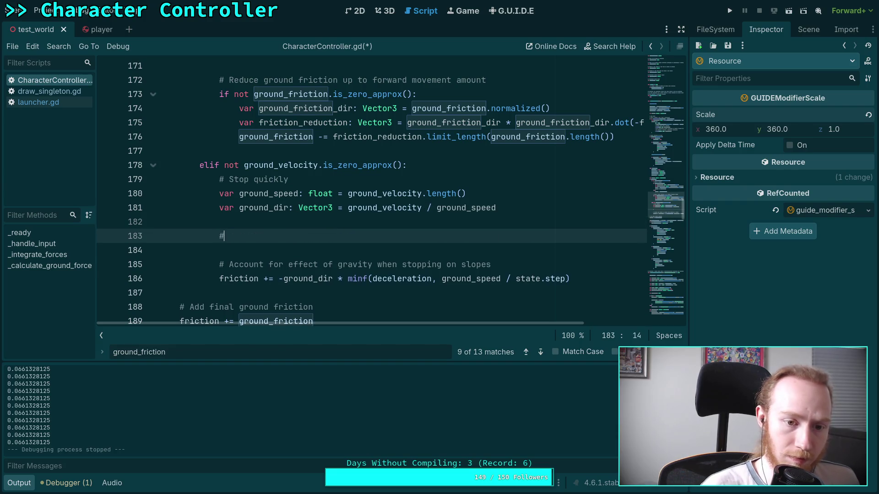
text(Account for gr)
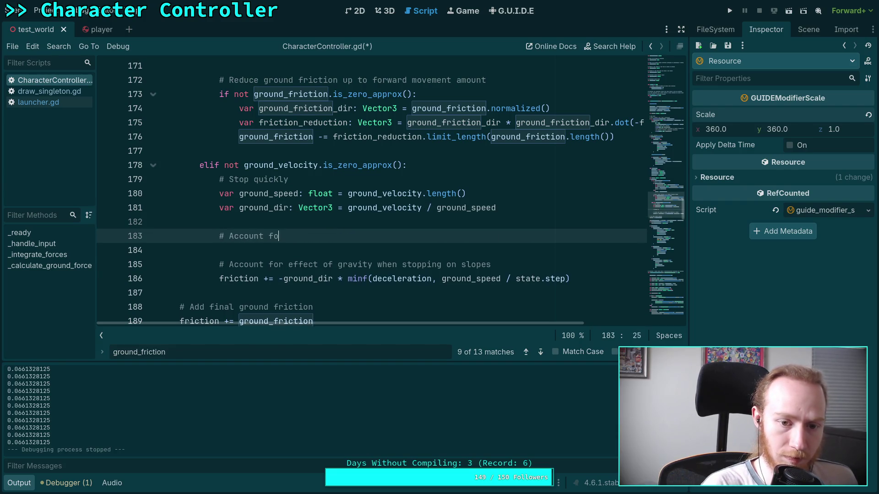
text(avity on sl)
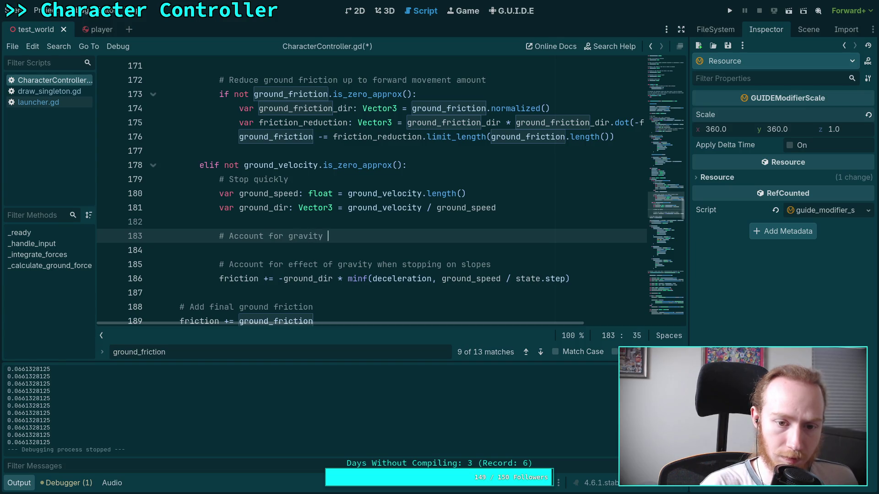
text(opes)
key(Return)
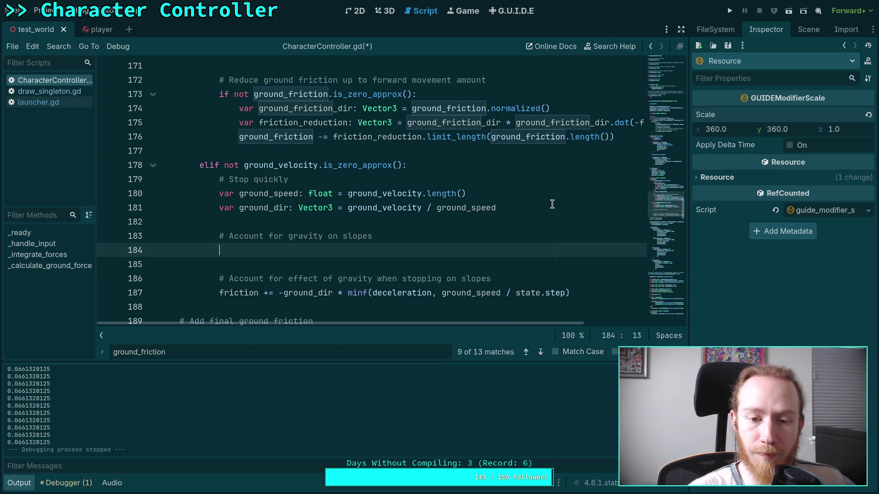
drag(524, 278, 140, 280)
key(BackSpace)
key(BackSpace)
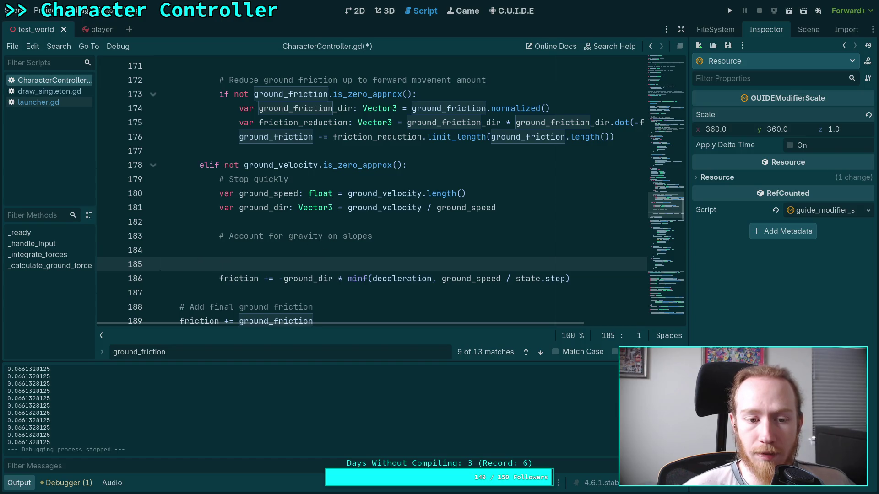
Step: Start a 'ground_speed +=' line on line 184, then remove it again
click(332, 246)
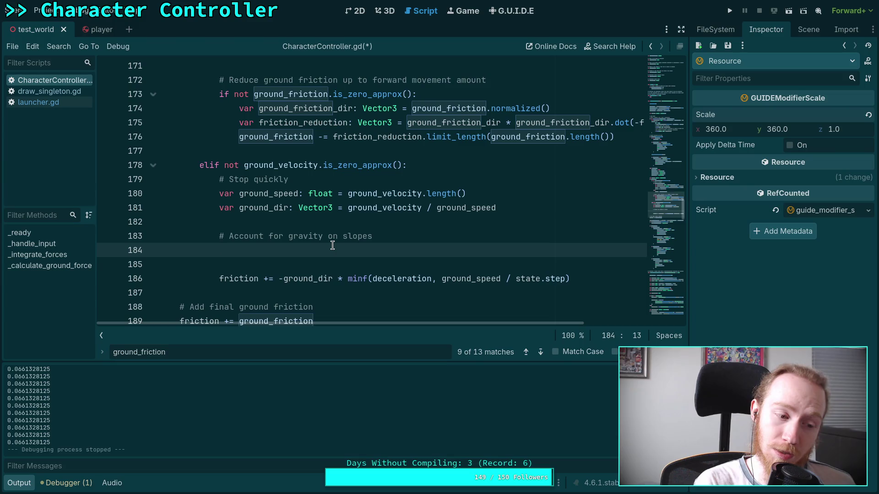
text(ground_s)
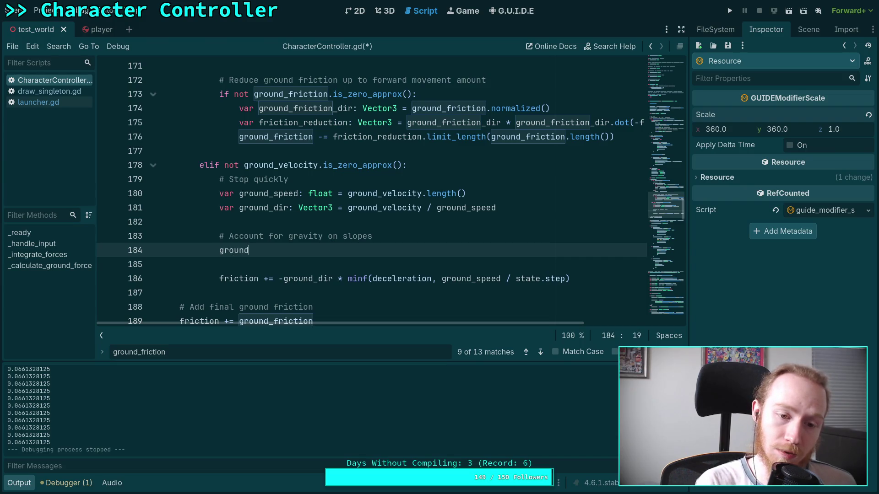
key(Return)
text(+=)
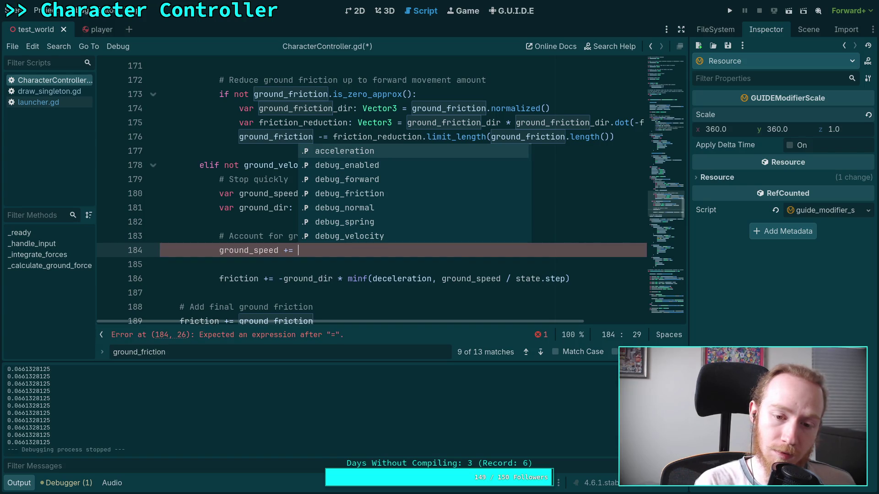
key(Escape)
click(407, 236)
key(shift+Down)
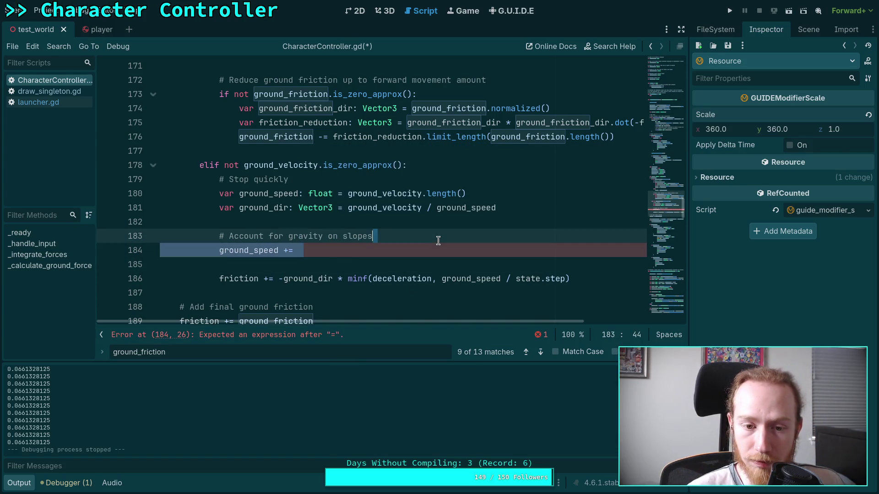
key(BackSpace)
click(442, 250)
Step: Try wrapping ground_speed in the minf call with a ground_normal.dot multiplication
text(()
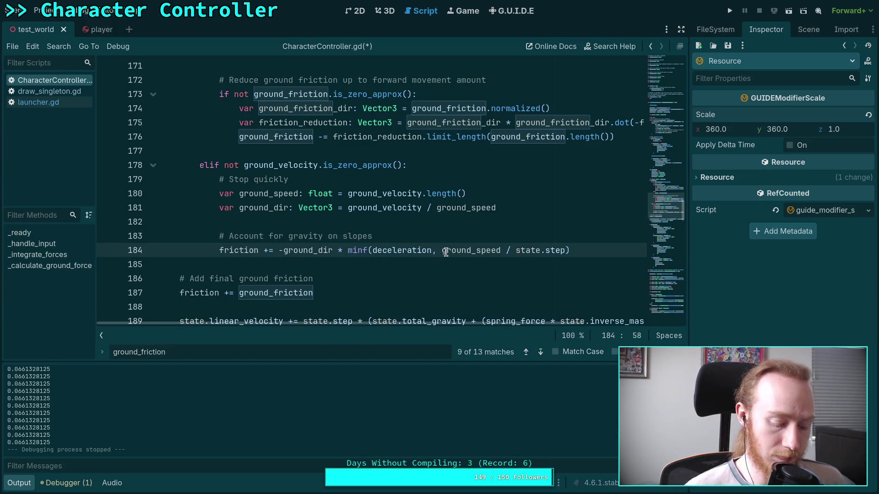
click(506, 250)
text())
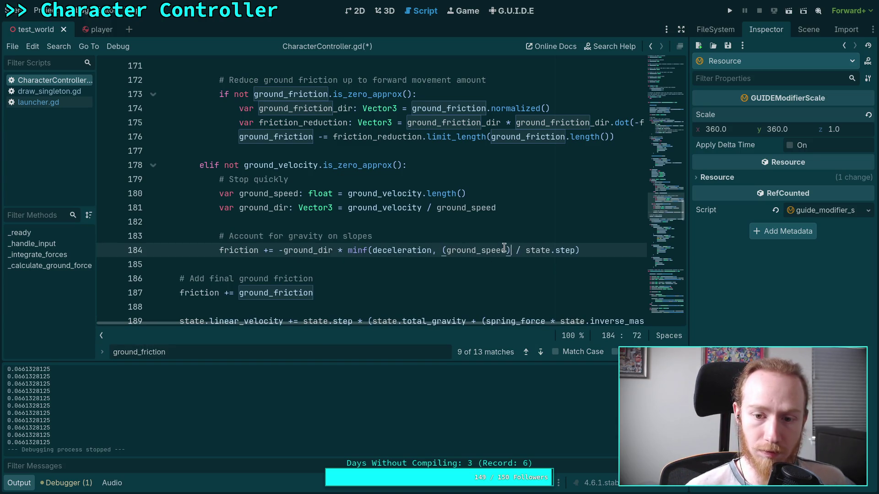
text( + )
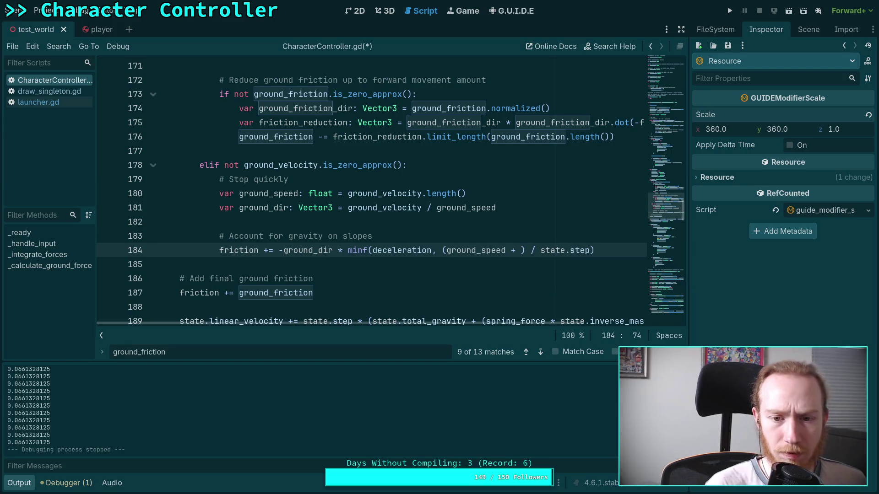
text(ground_)
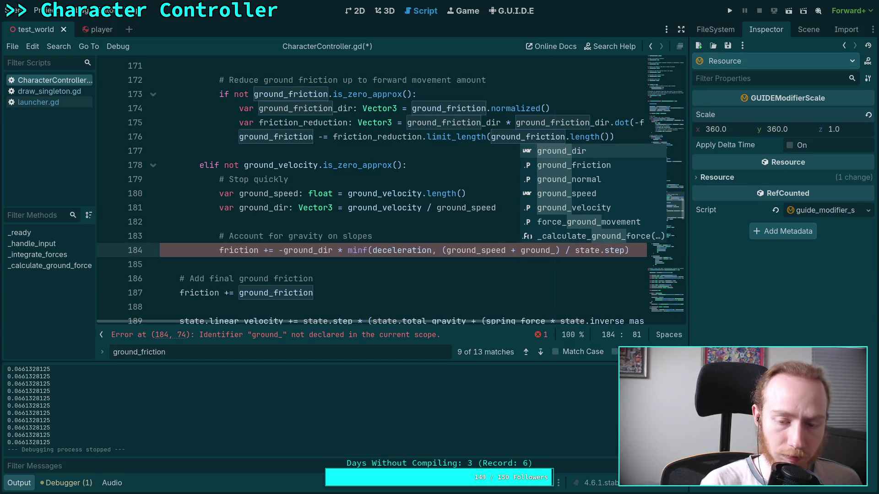
key(BackSpace)
key(BackSpace)
key(BackSpace)
text(*)
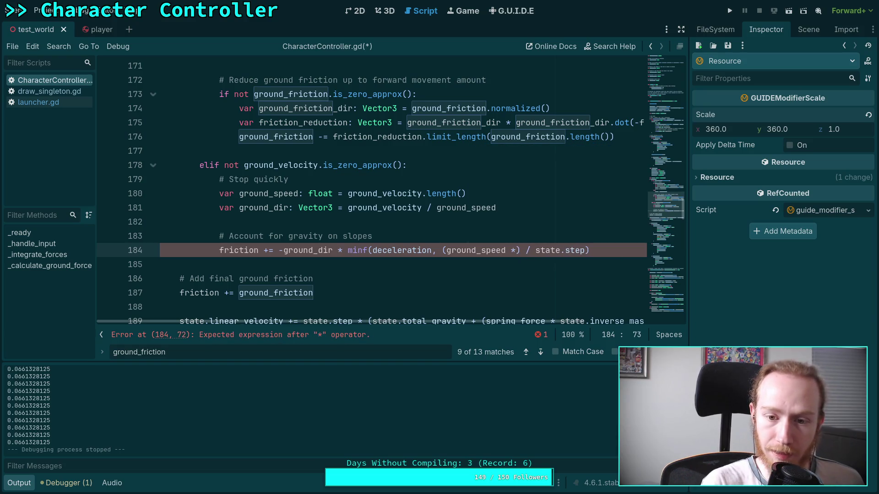
text( gr)
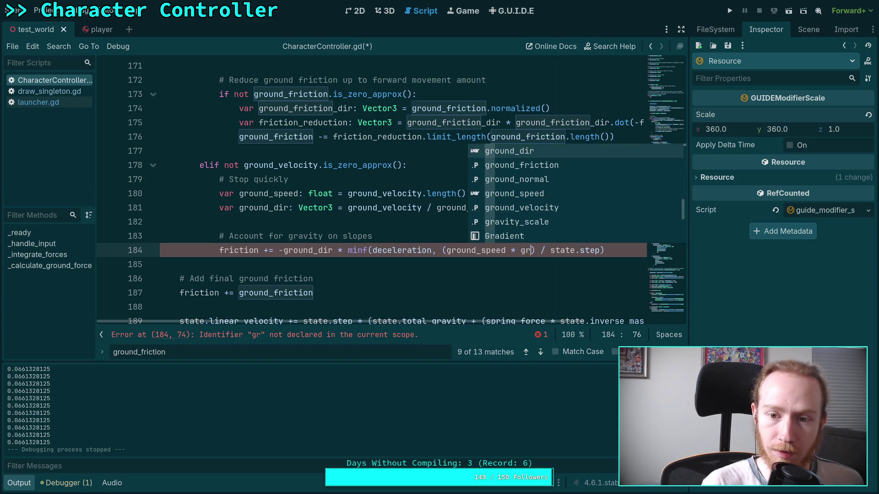
key(Down)
key(Return)
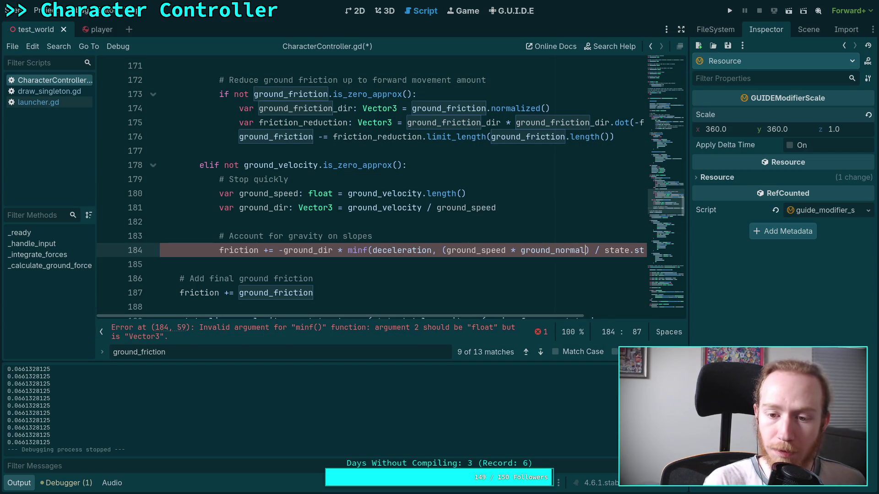
text(.dot)
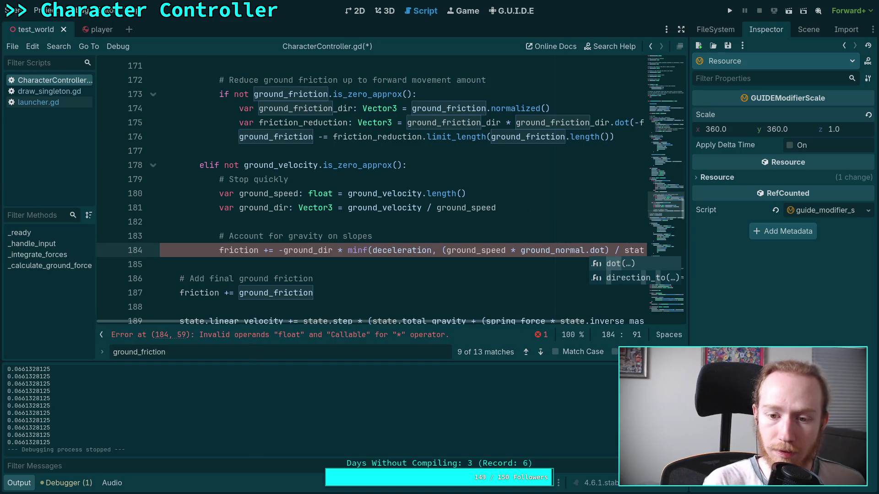
Step: Delete the unfinished ground_normal multiplication and the stray opening parenthesis on line 184
drag(507, 251, 607, 252)
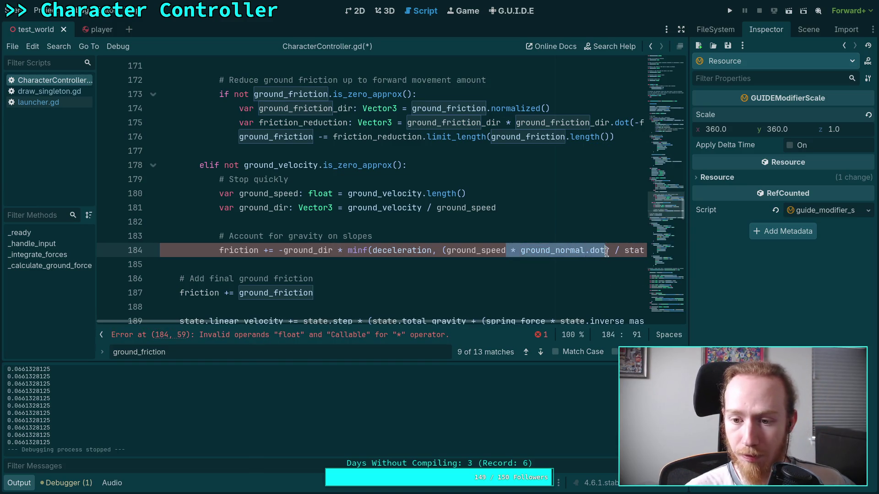
key(BackSpace)
key(BackSpace)
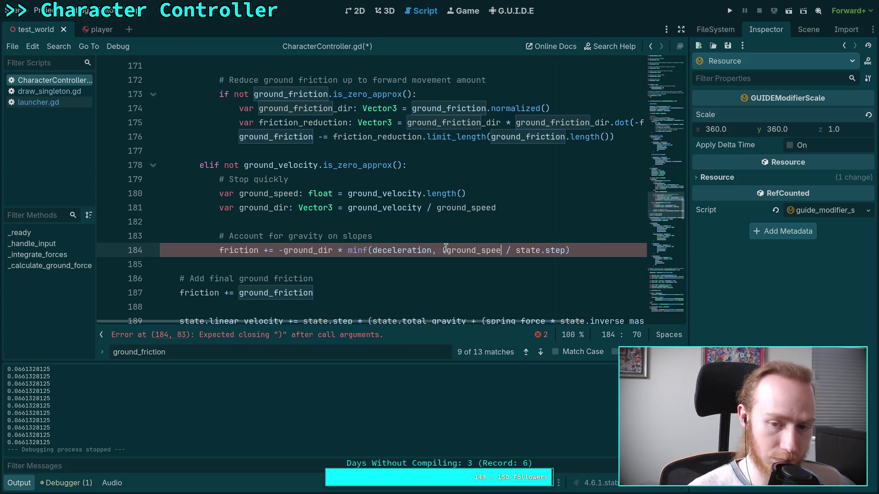
text(h)
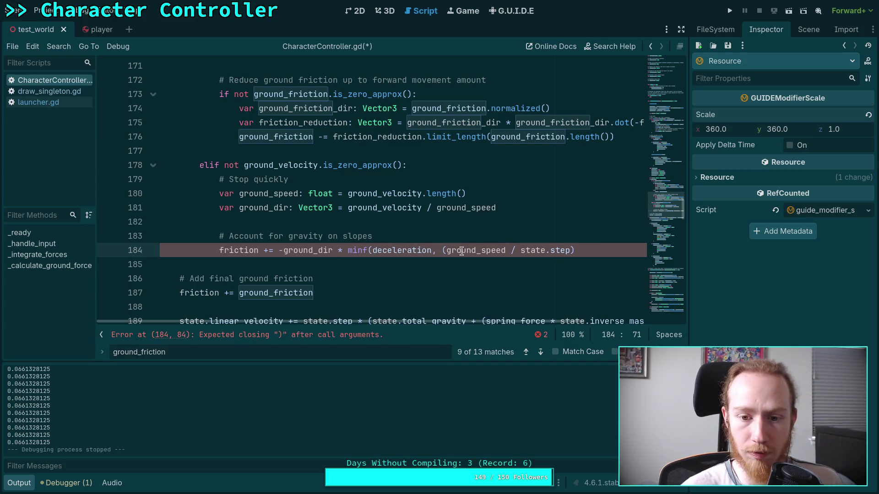
click(442, 250)
key(BackSpace)
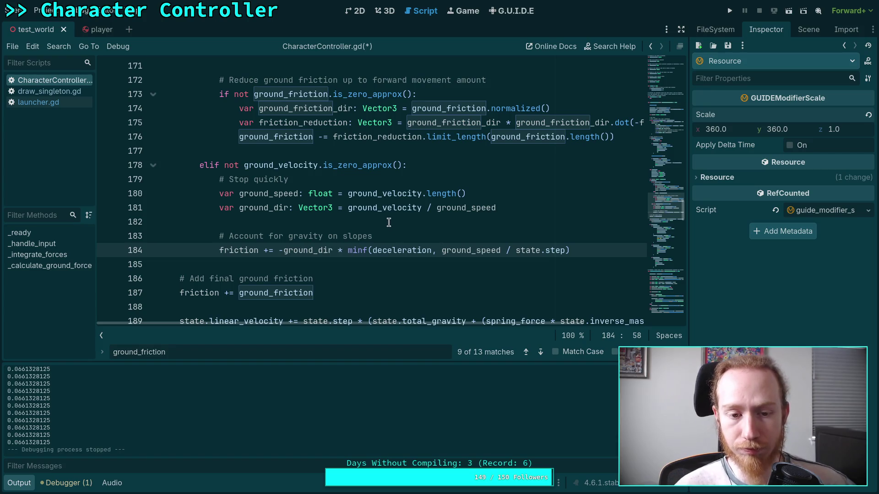
Step: Rename ground_speed to max_stop_speed on lines 180 and 181
click(239, 194)
drag(240, 194, 272, 196)
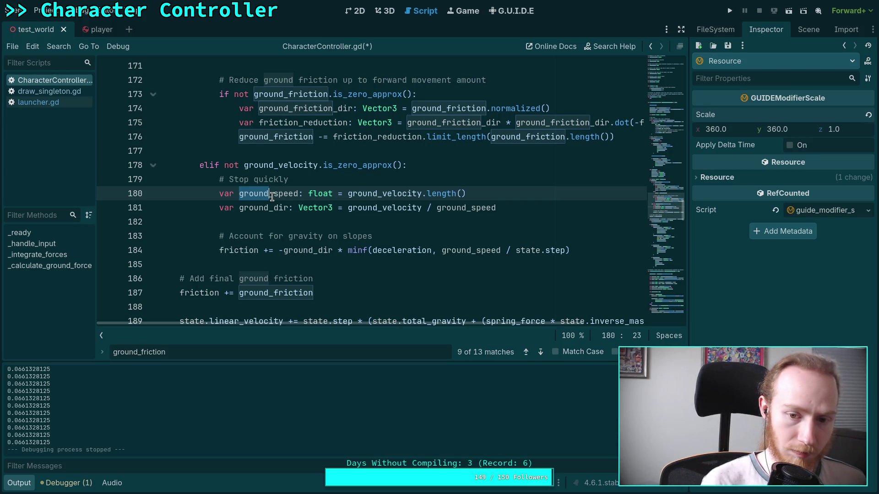
text(max_stop)
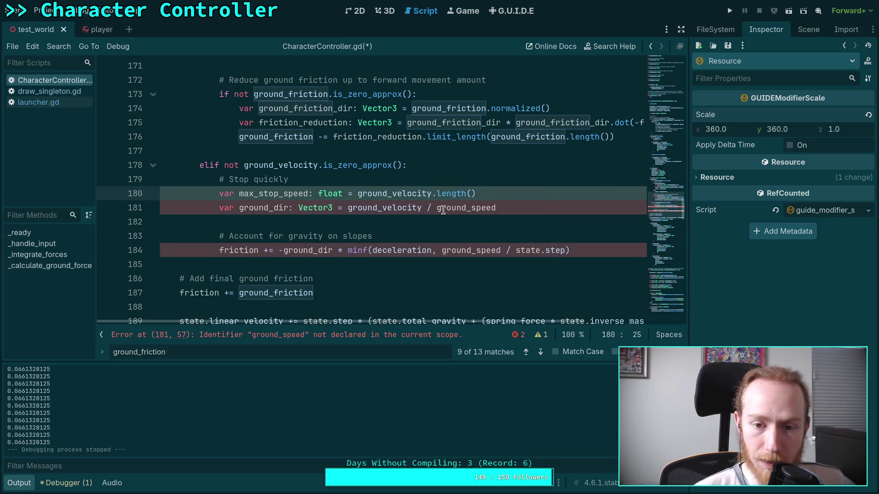
drag(432, 208, 466, 209)
text(max_st)
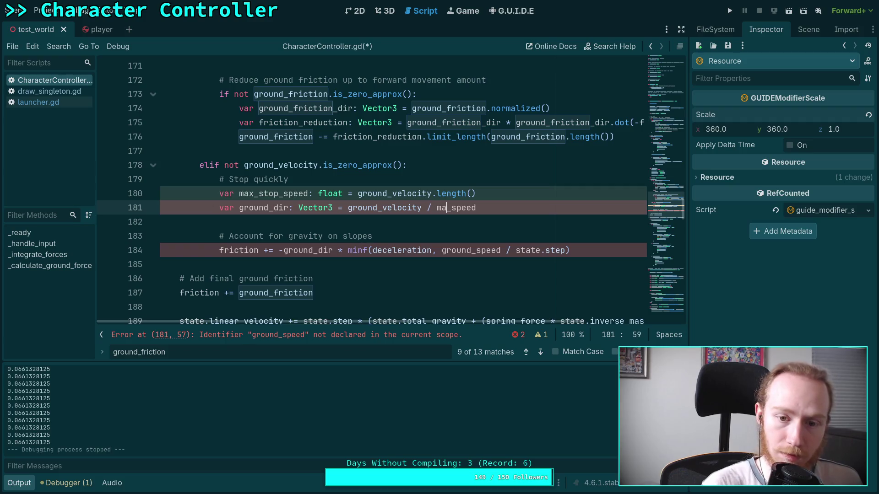
key(Tab)
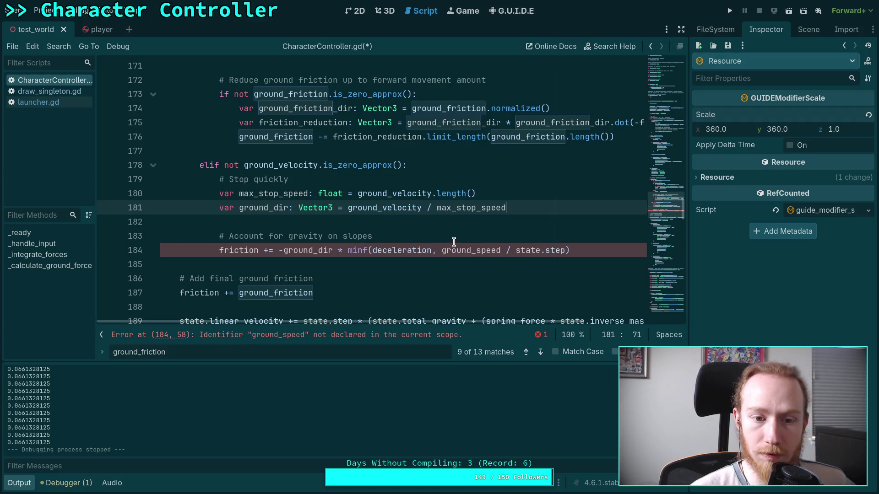
click(485, 236)
Step: Replace 'ground_speed / state.step' in minf with max_stop_speed and add blank lines under the slope comment
drag(442, 250, 564, 250)
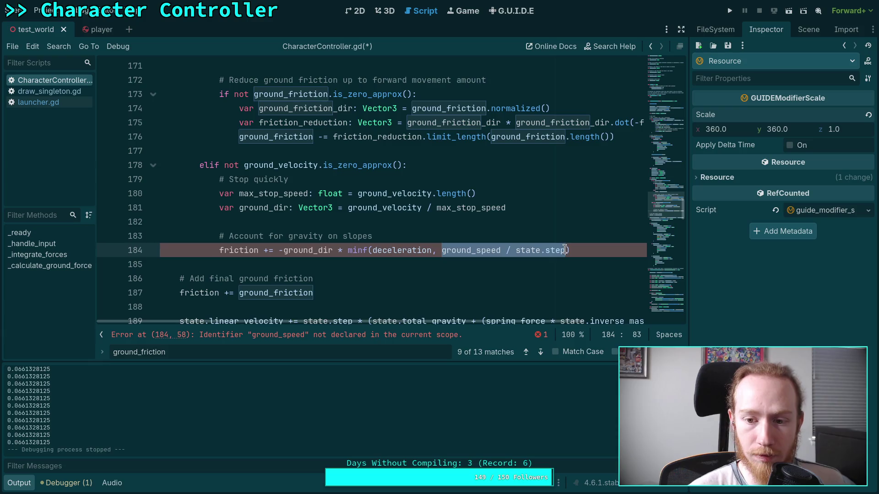
text(max_)
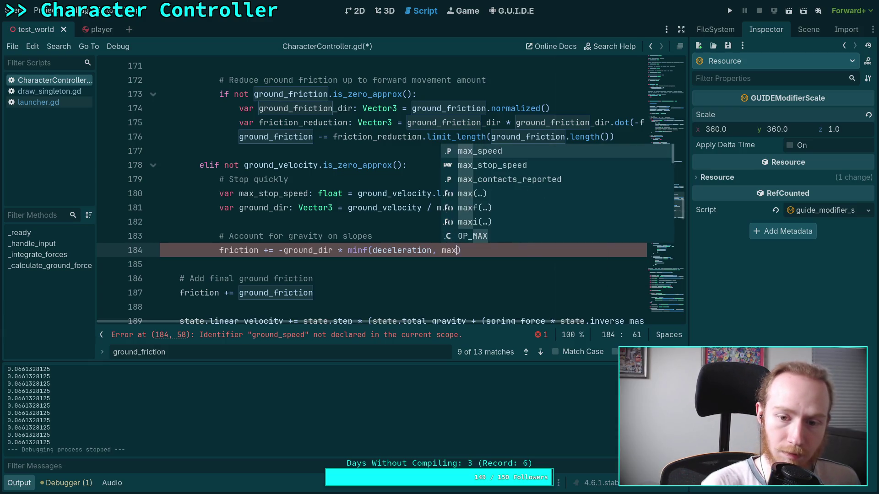
key(Down)
key(Tab)
click(485, 236)
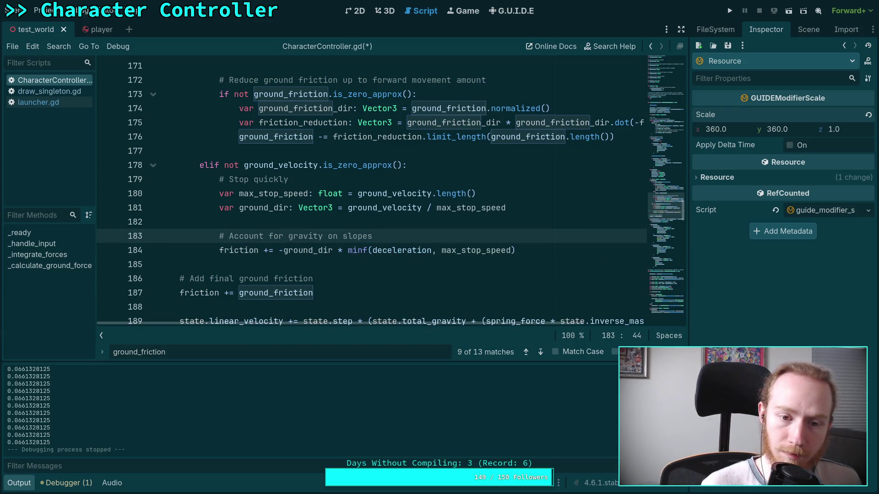
key(Return)
key(Return)
key(Up)
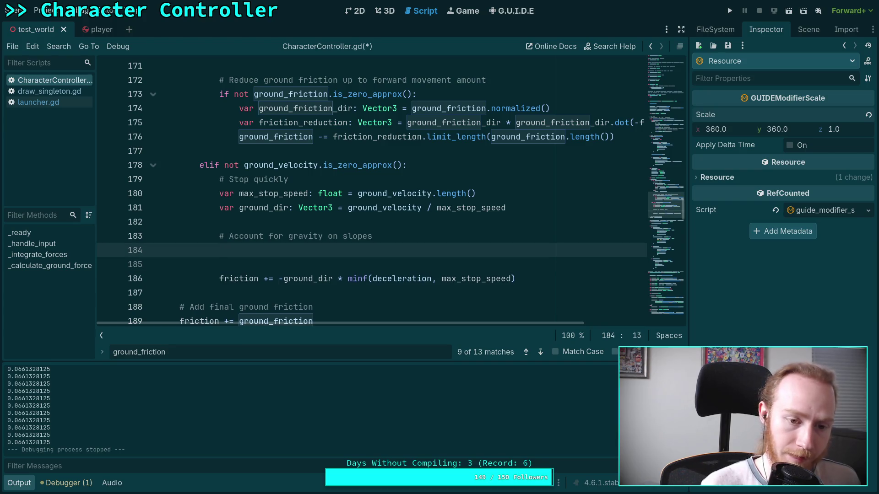
Step: Add a '# Delta' comment and a 'max_stop_speed /= state.step' line above the friction line
key(Down)
key(Return)
click(219, 265)
text(# )
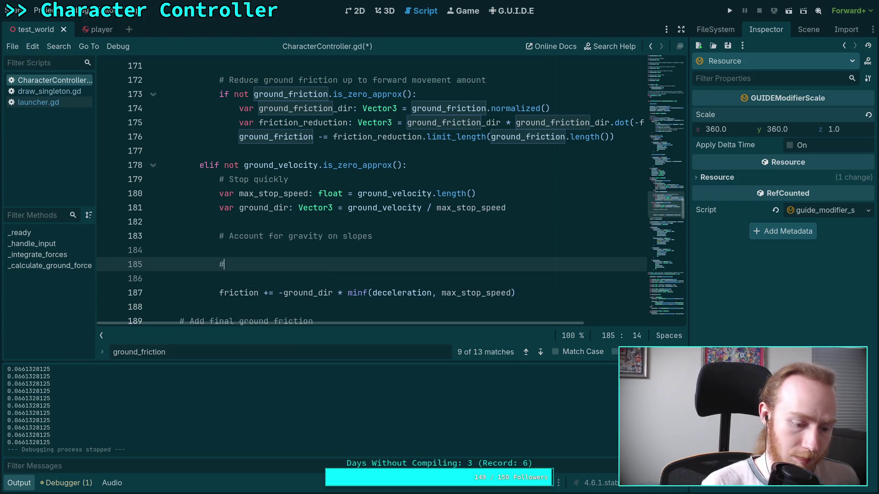
text(Delta)
key(Return)
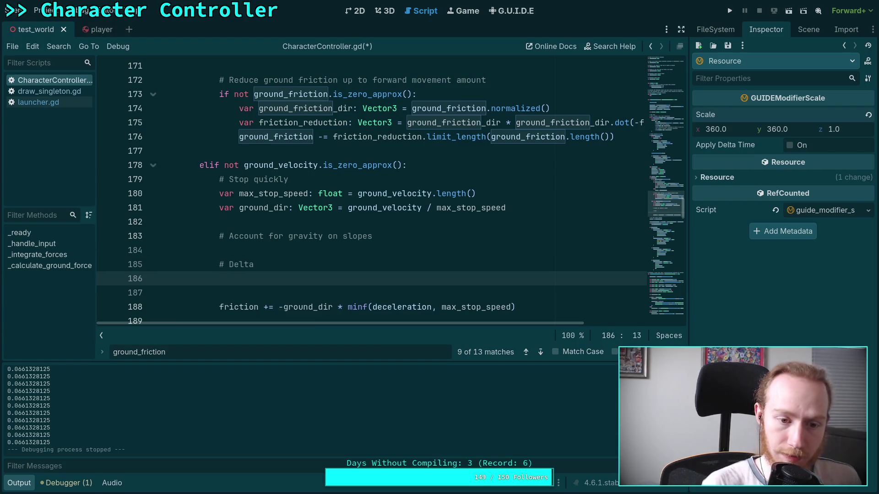
text(max)
key(Return)
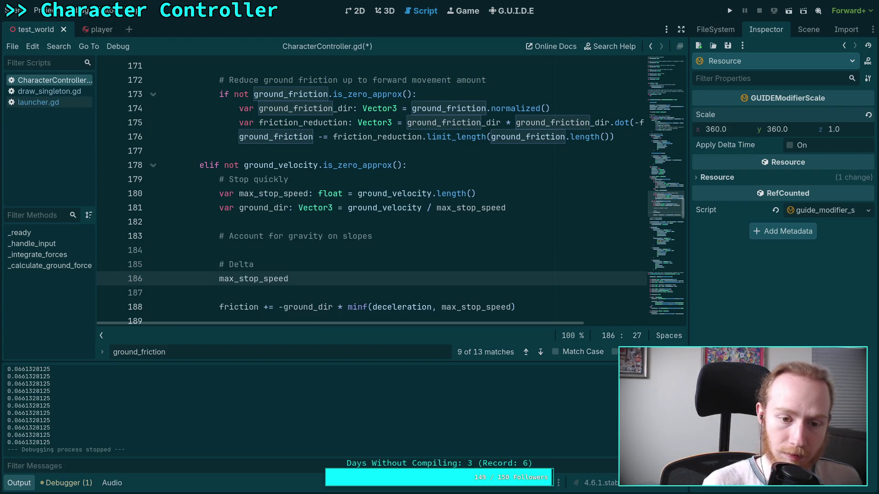
text(/= )
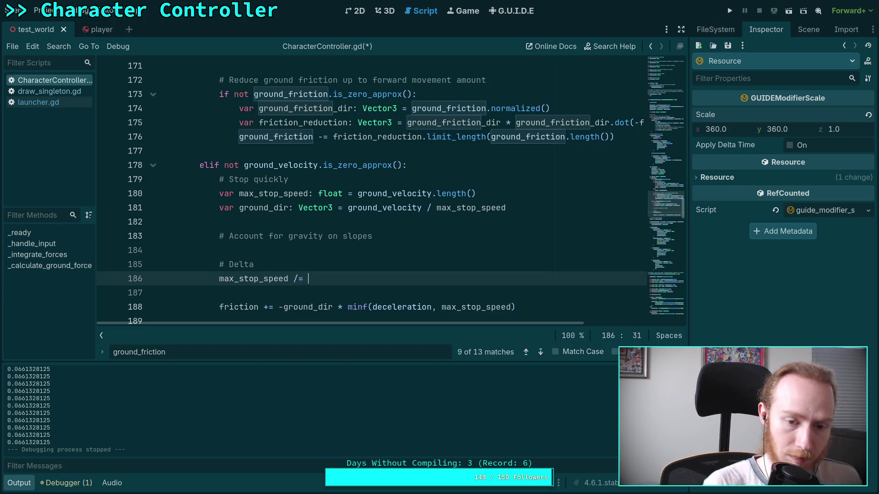
text(state.ste)
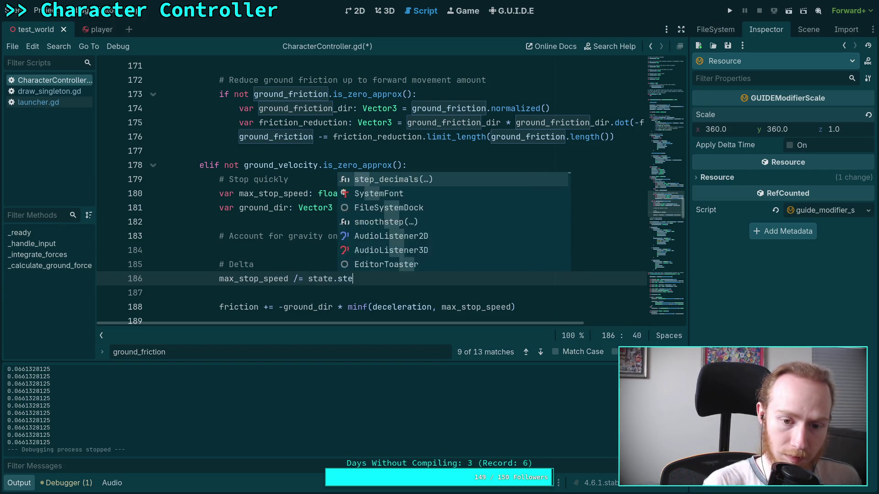
text(p)
key(Escape)
Step: Start a 'max_stop_speed +=' line on line 184 for the slope gravity term
key(Up)
key(Up)
key(Return)
key(Up)
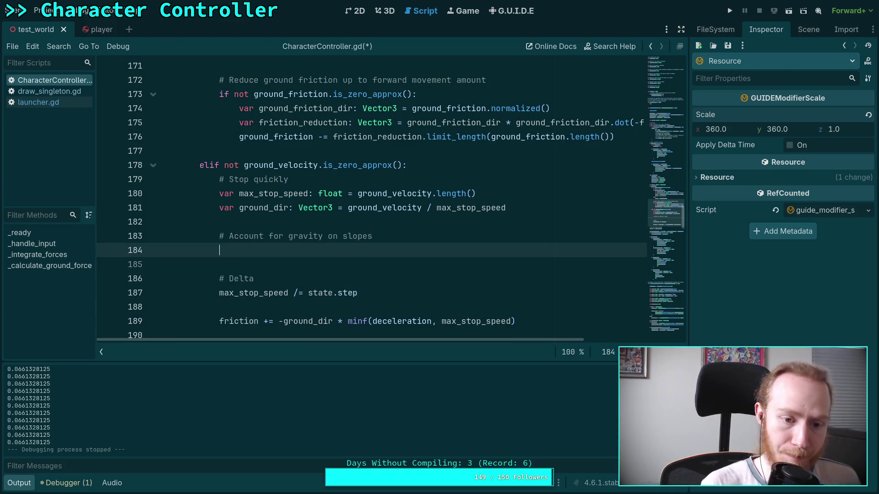
text(max)
key(Down)
key(Return)
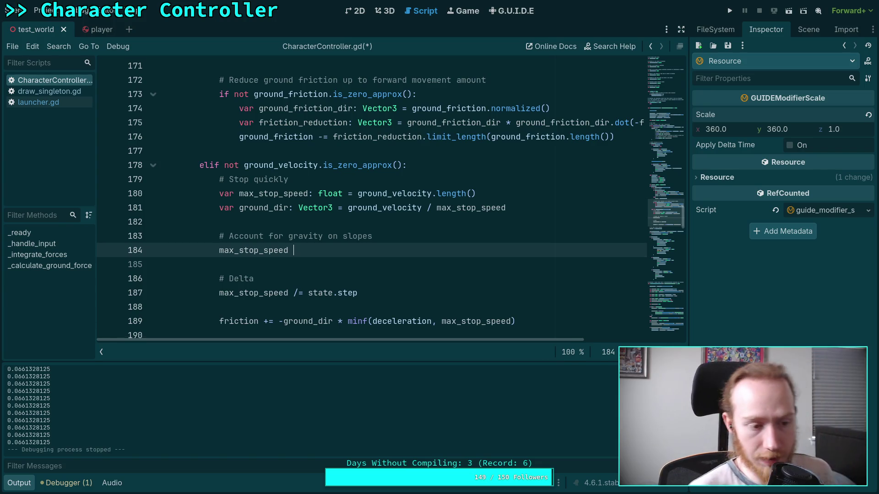
text(+=)
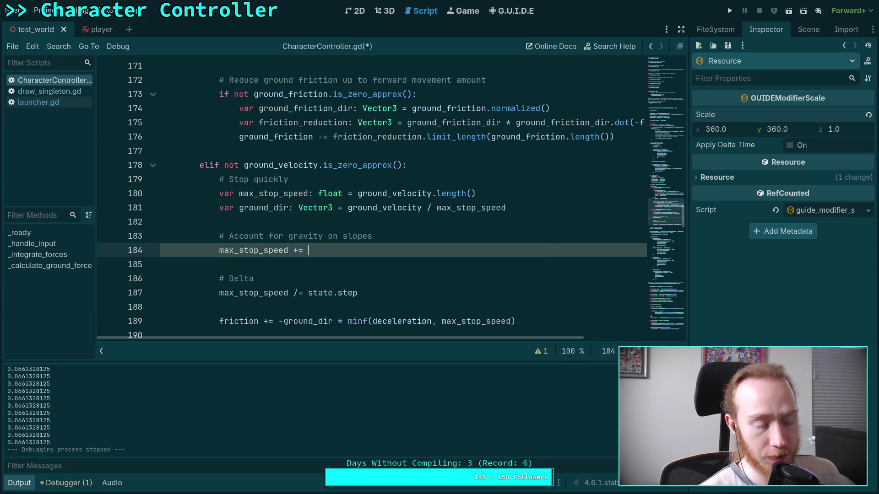
key(ctrl+space)
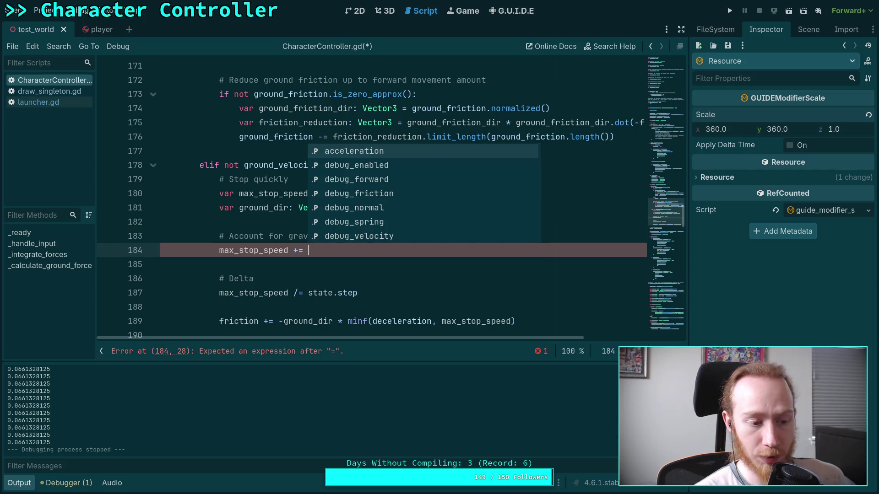
text(ground_normalp)
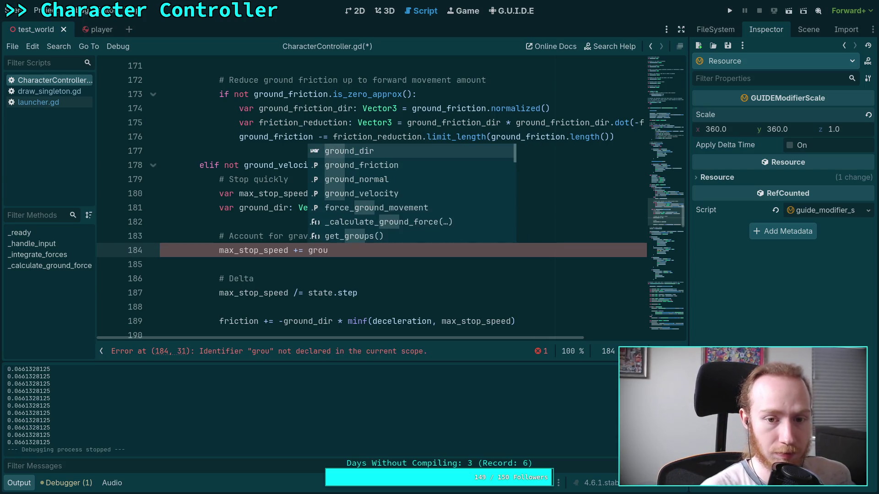
key(ctrl+z)
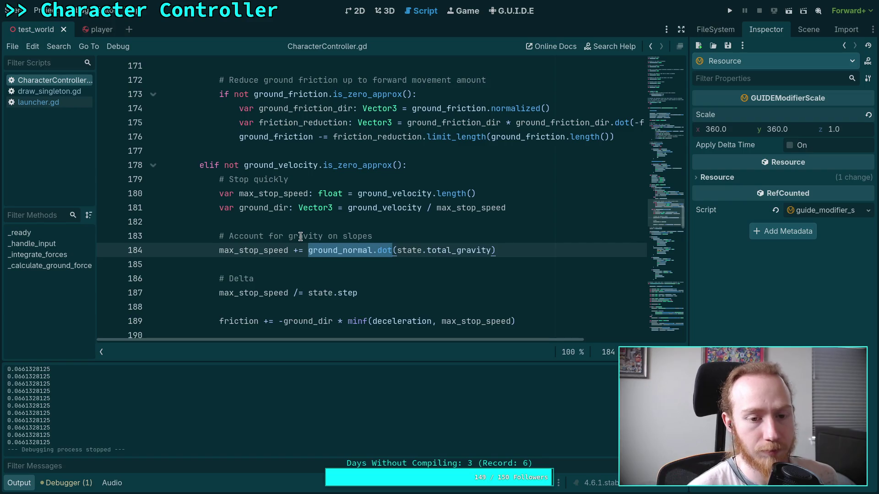
Step: Complete line 184 with the state.total_gravity term and delete the invalid multiplier
click(493, 265)
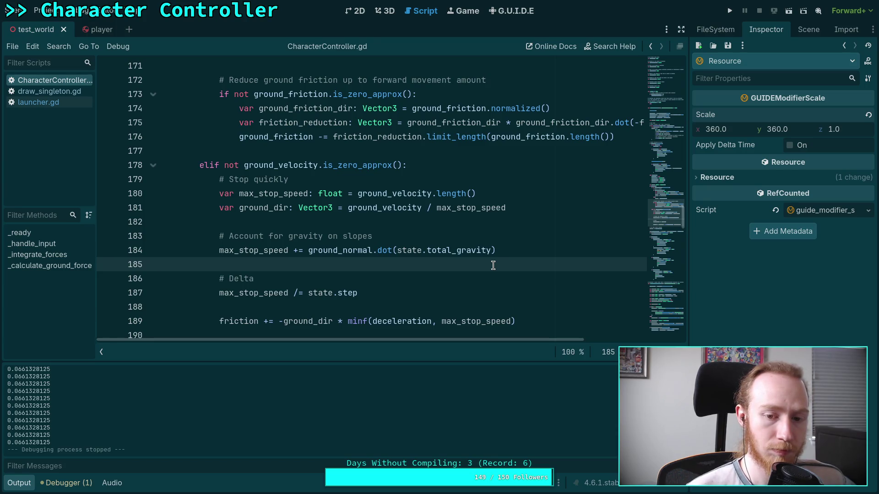
click(303, 249)
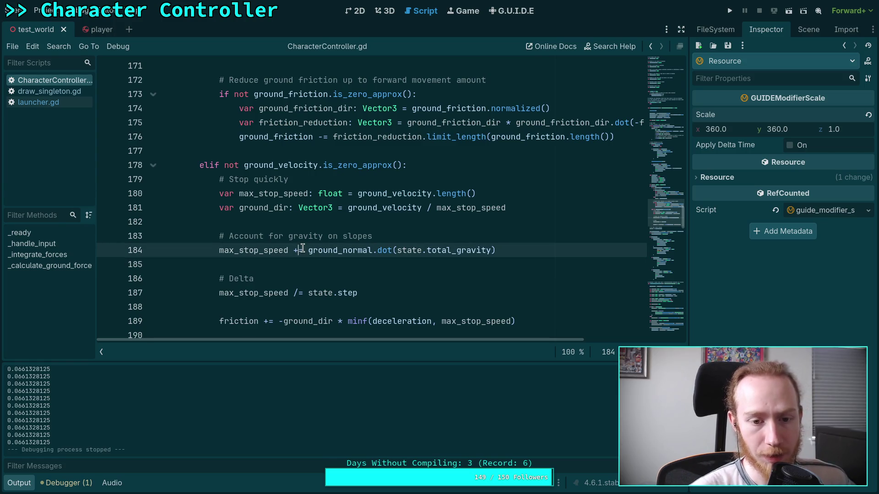
key(ctrl+space)
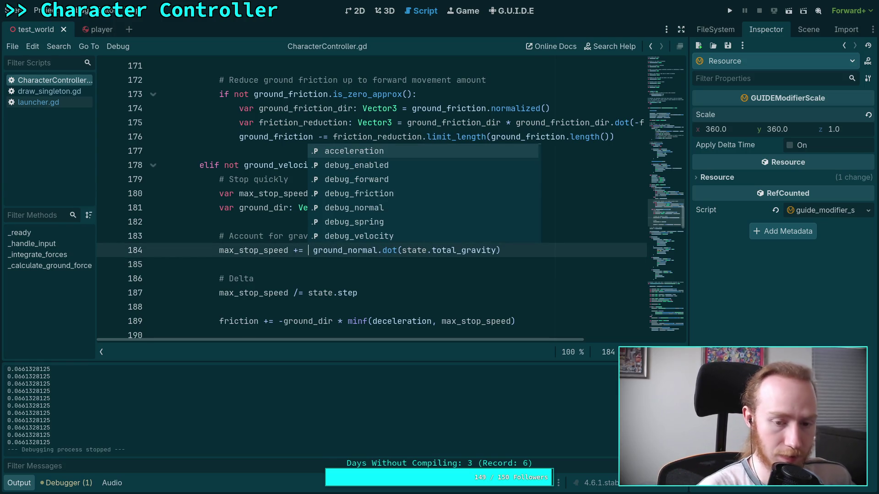
text(state.t)
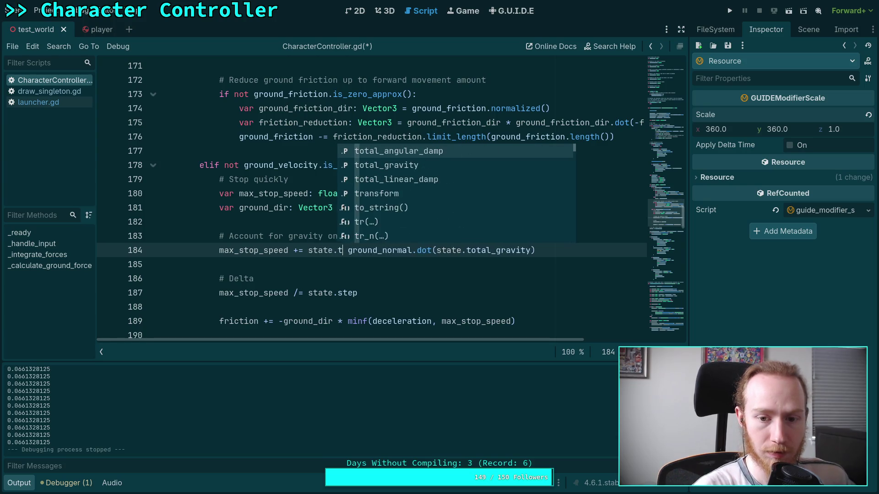
text(o)
key(Down)
key(Return)
text(*)
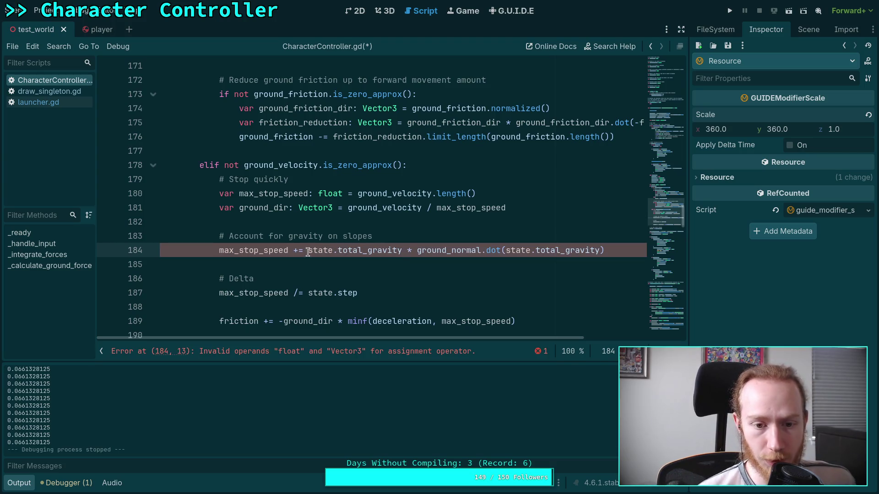
drag(305, 250, 402, 247)
click(405, 250)
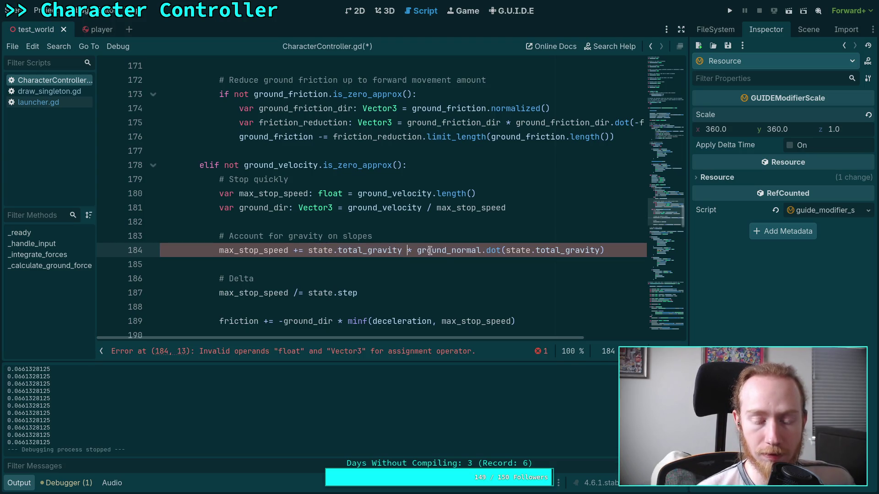
drag(416, 251, 310, 255)
key(BackSpace)
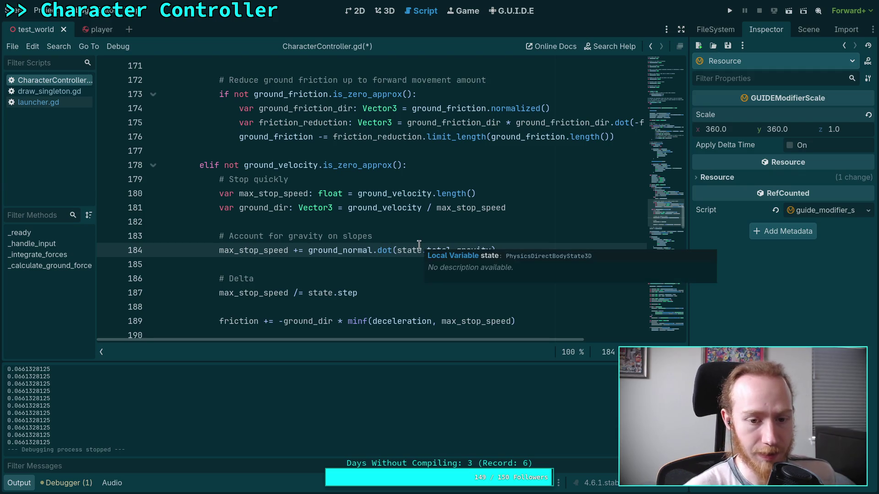
Step: Dismiss the accidental new-script dialog and save CharacterController.gd
double_click(294, 250)
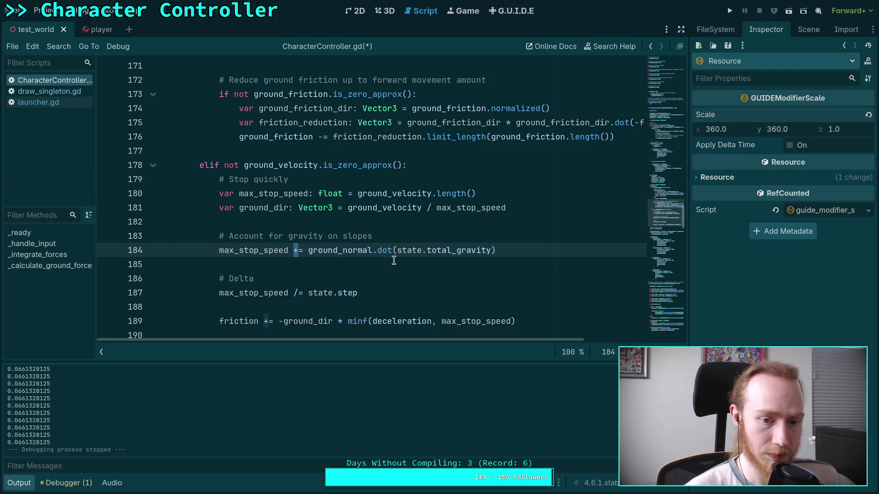
key(ctrl+n)
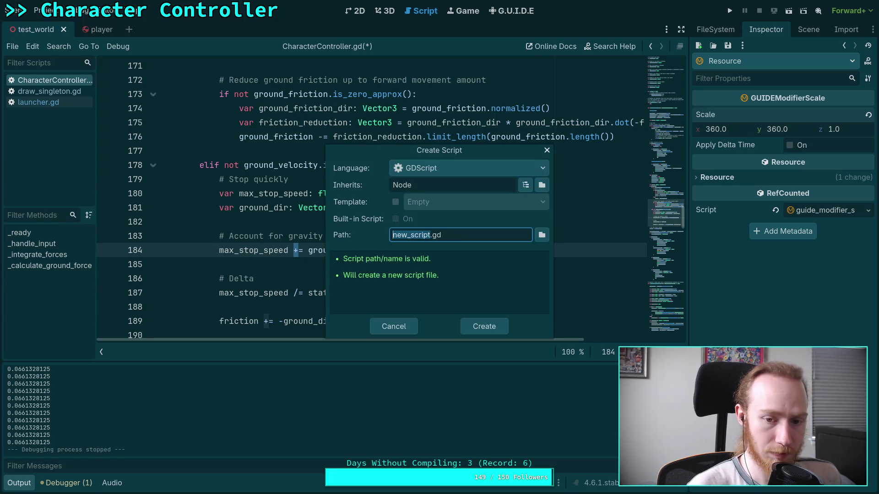
key(Escape)
key(ctrl+s)
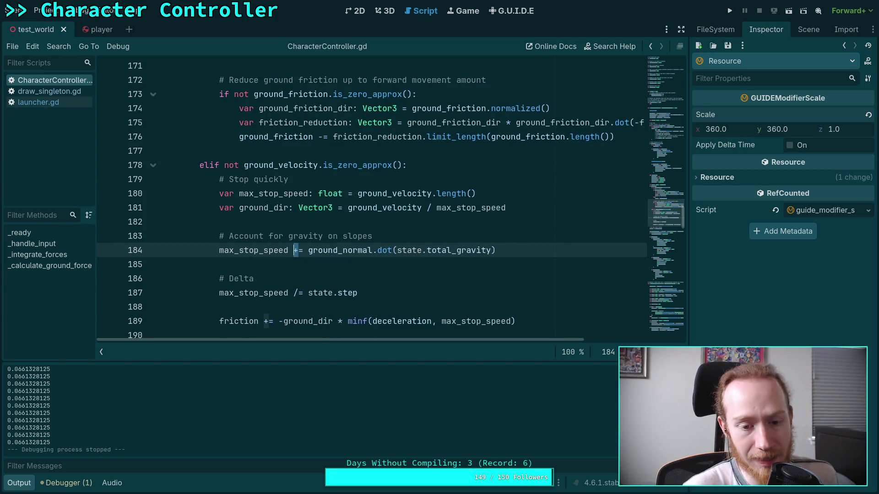
Step: Delete the print(offset) debug line from the ground force calculation
scroll(230, 215, down, 12)
scroll(230, 215, down, 20)
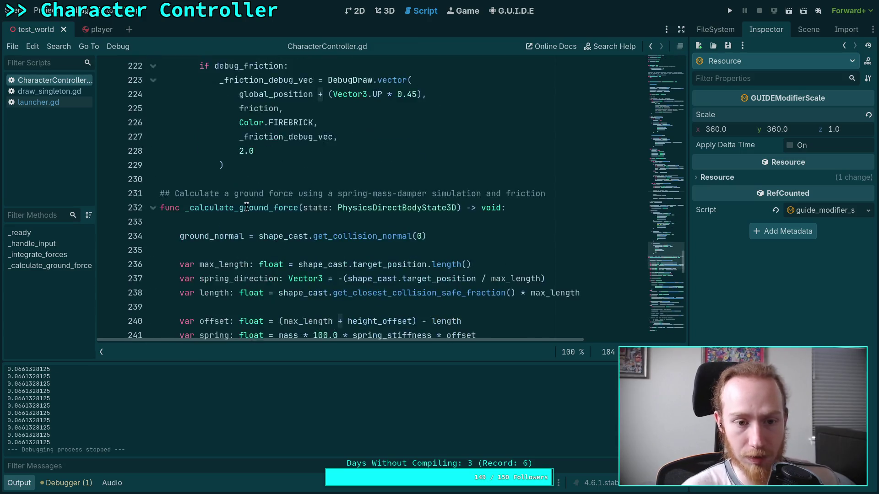
triple_click(245, 236)
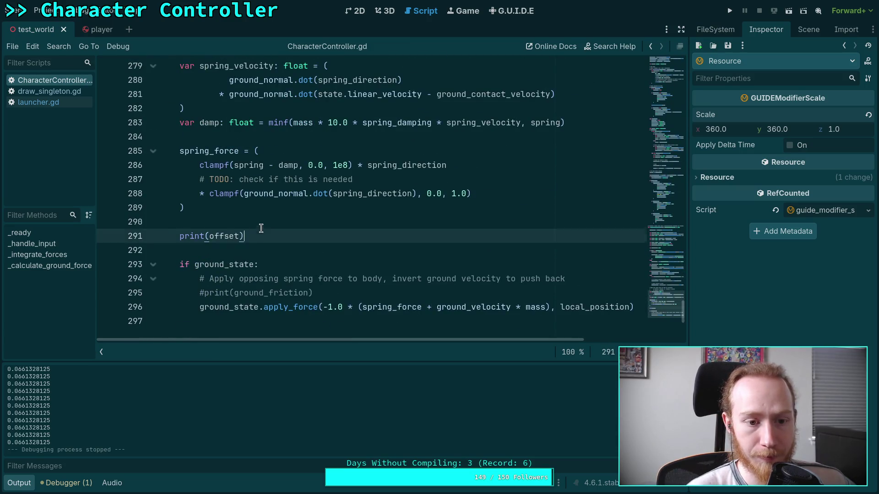
key(BackSpace)
key(BackSpace)
Step: Run the game briefly to test the slope-gravity change, then stop it
scroll(286, 219, up, 12)
scroll(300, 221, up, 20)
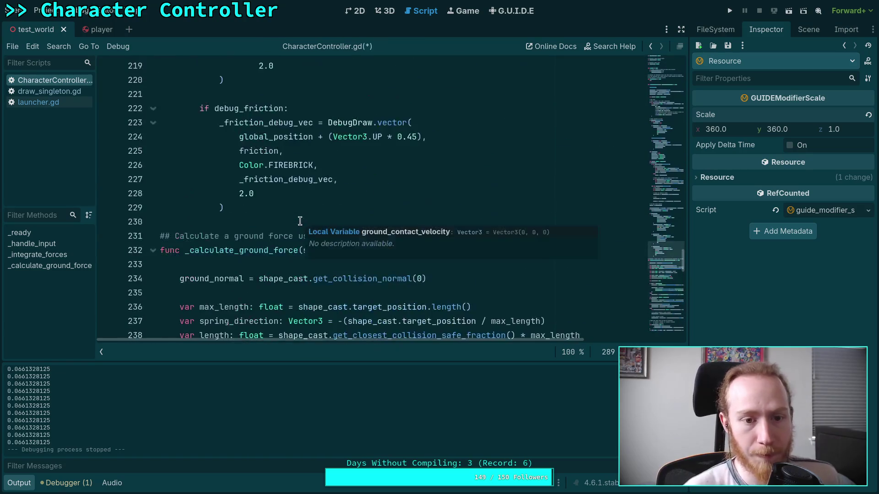
scroll(296, 219, up, 3)
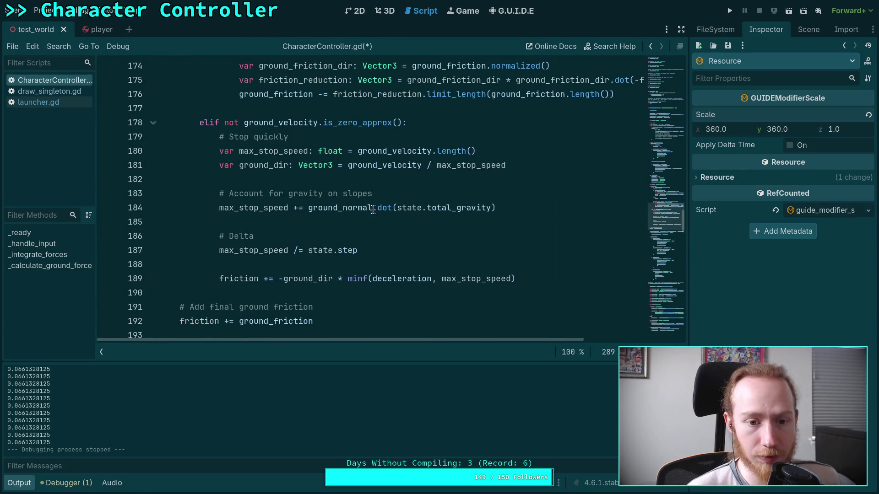
click(729, 10)
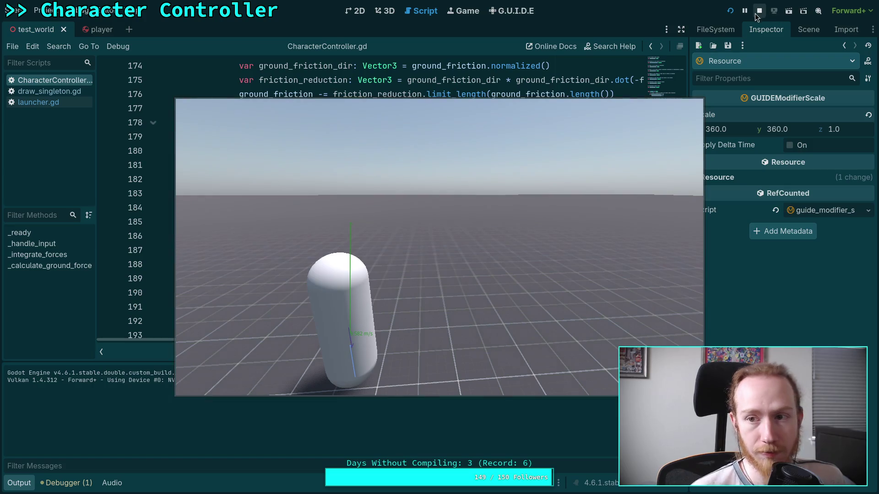
click(759, 10)
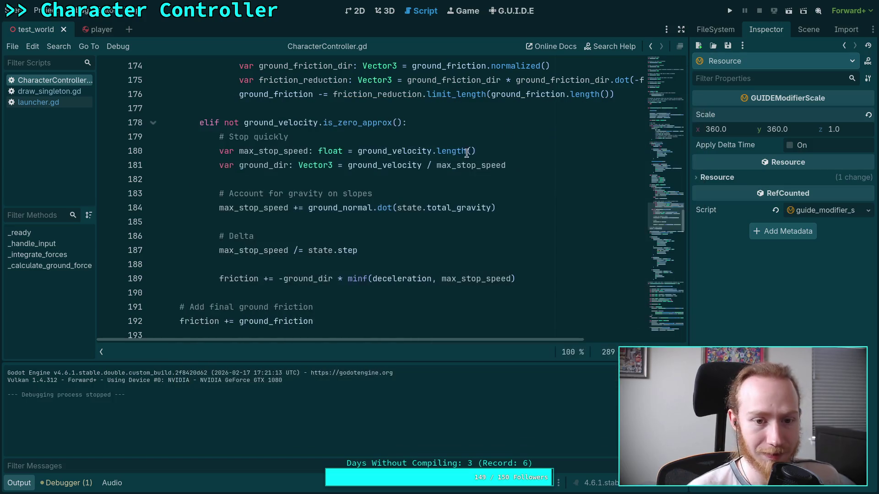
double_click(351, 210)
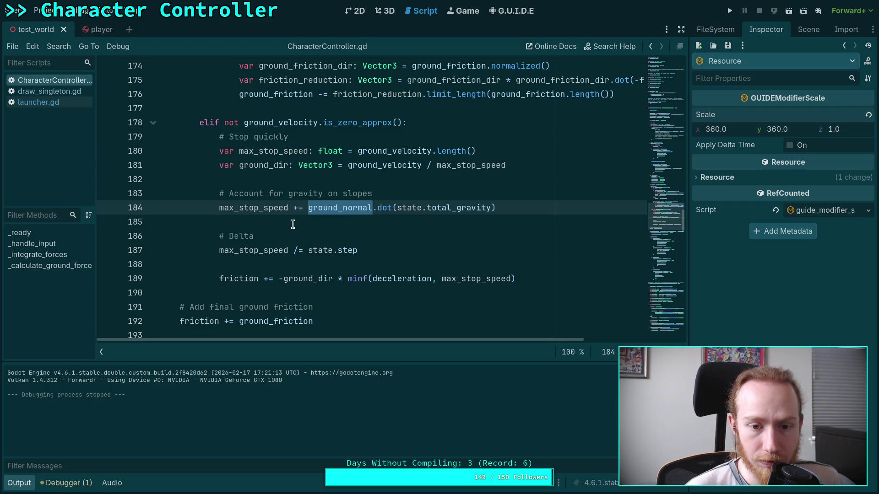
Step: Add a print(ground_normal.dot(state.total_gravity)) line under the slopes comment
click(303, 207)
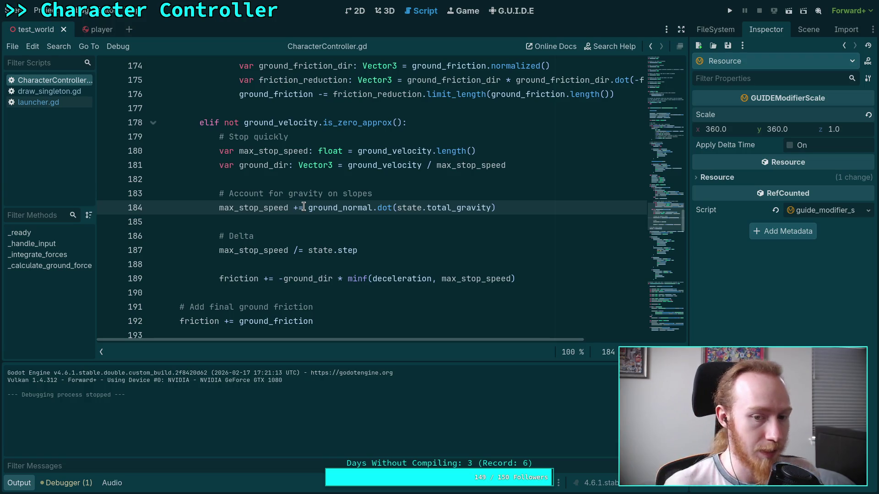
click(421, 193)
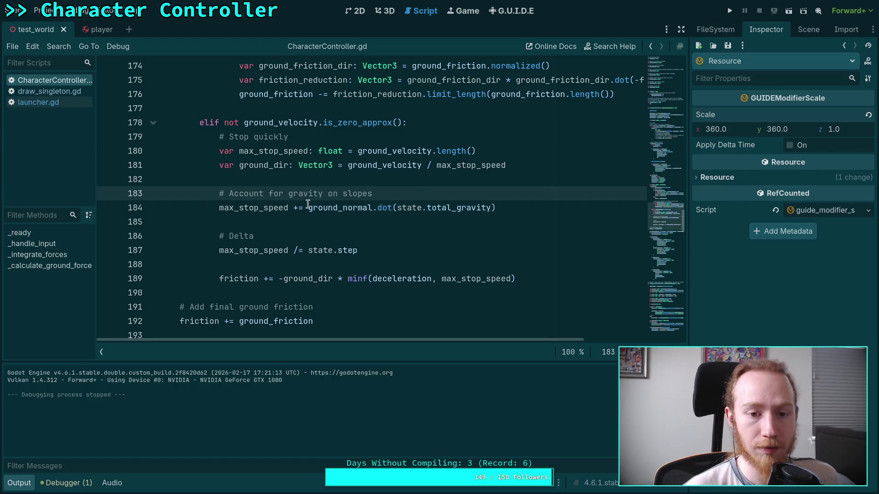
drag(309, 207, 496, 208)
right_click(481, 205)
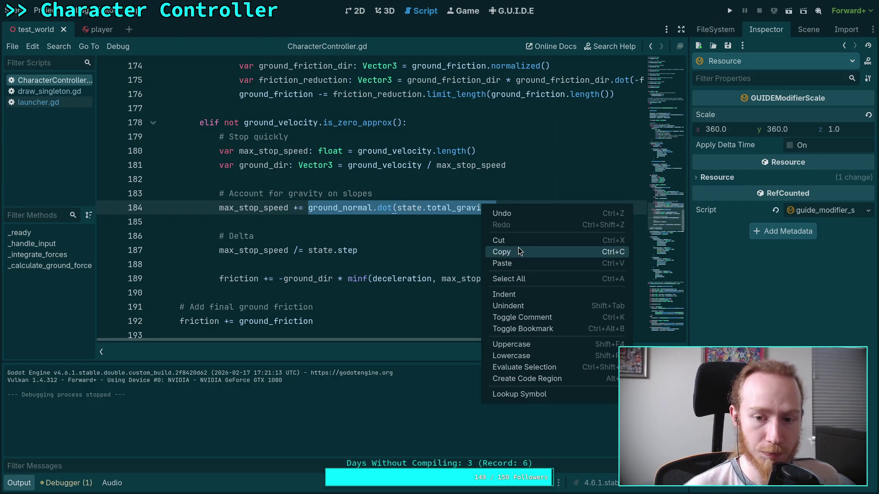
click(517, 249)
click(477, 196)
key(Return)
key(Return)
text(print)
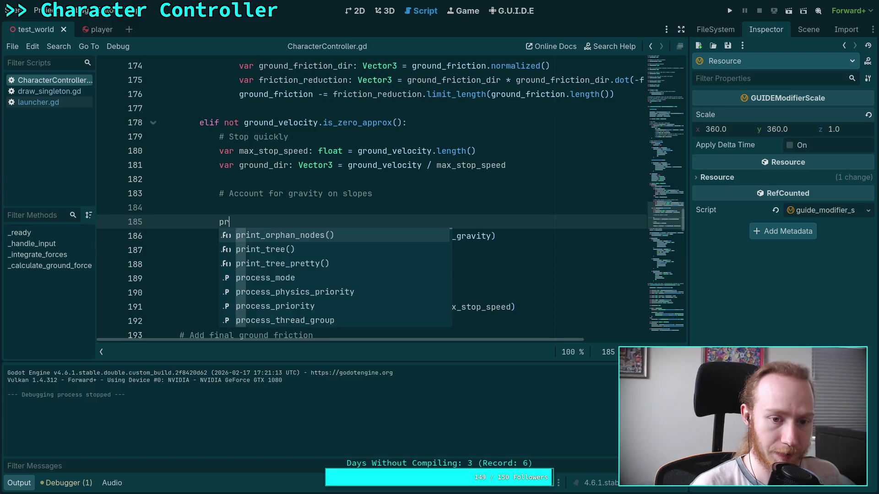
text(()
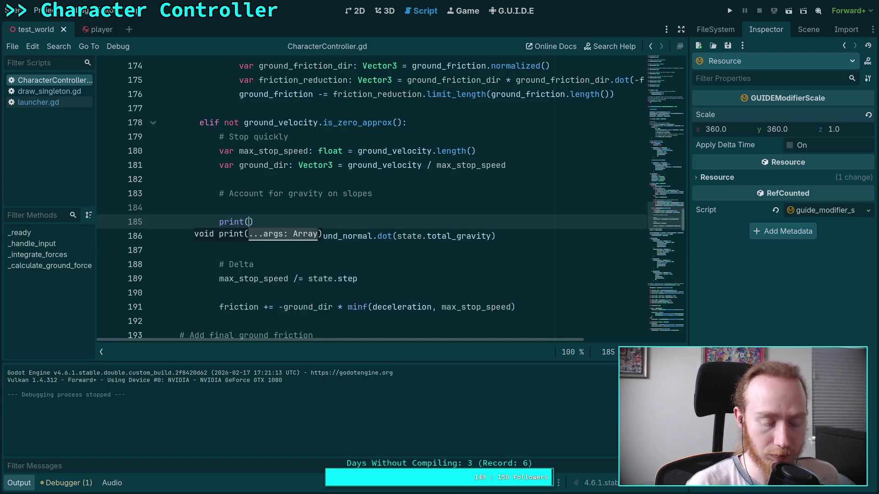
key(ctrl+v)
Step: Save, run the game to log the gravity values (about -9.2183), then stop it
key(ctrl+s)
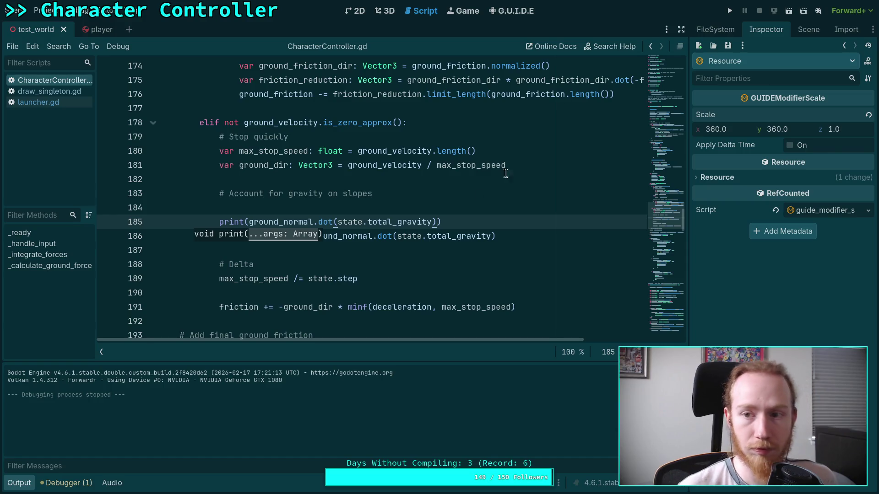
click(729, 10)
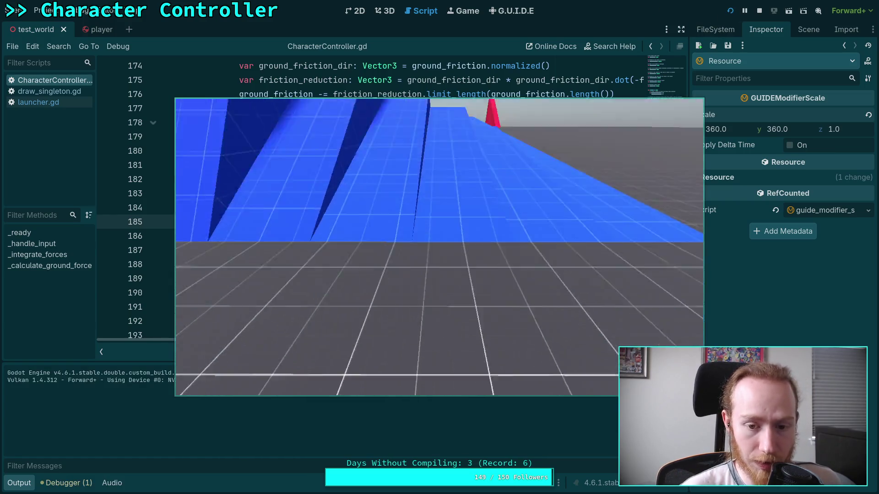
click(755, 10)
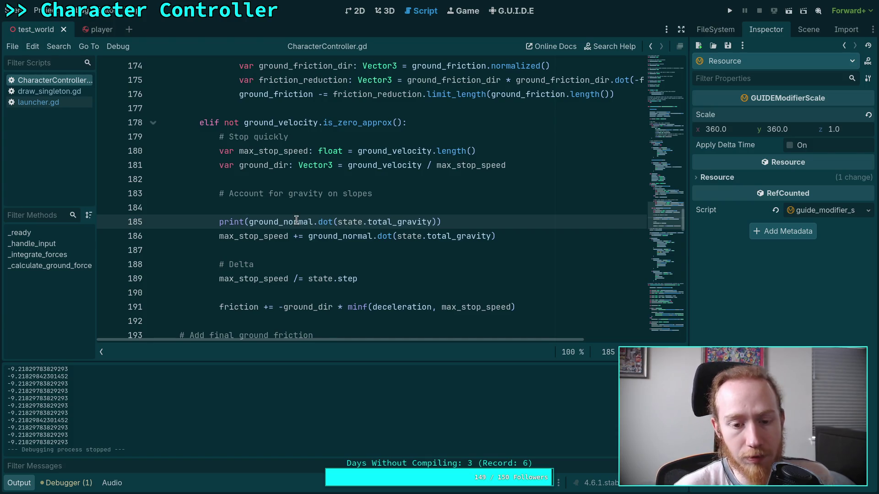
mouse_move(297, 218)
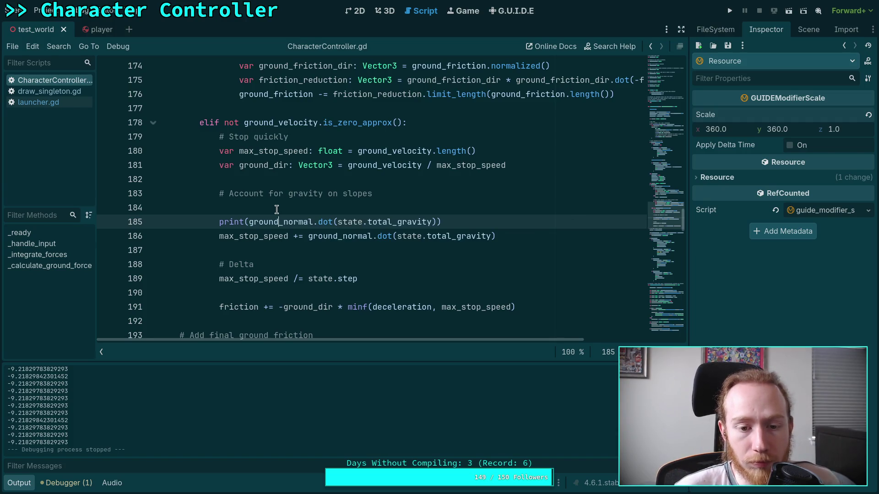
double_click(282, 235)
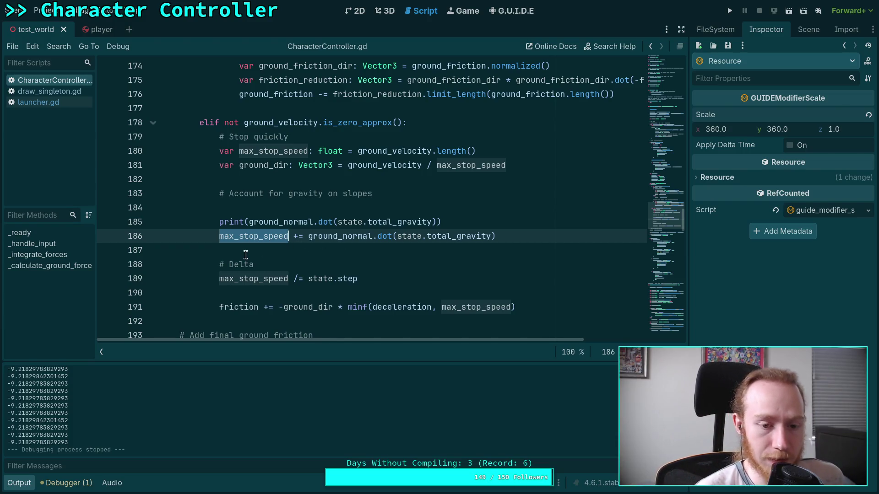
click(220, 235)
Step: Comment out the max_stop_speed gravity line 186 and its print on line 185
key(ctrl+k)
key(Up)
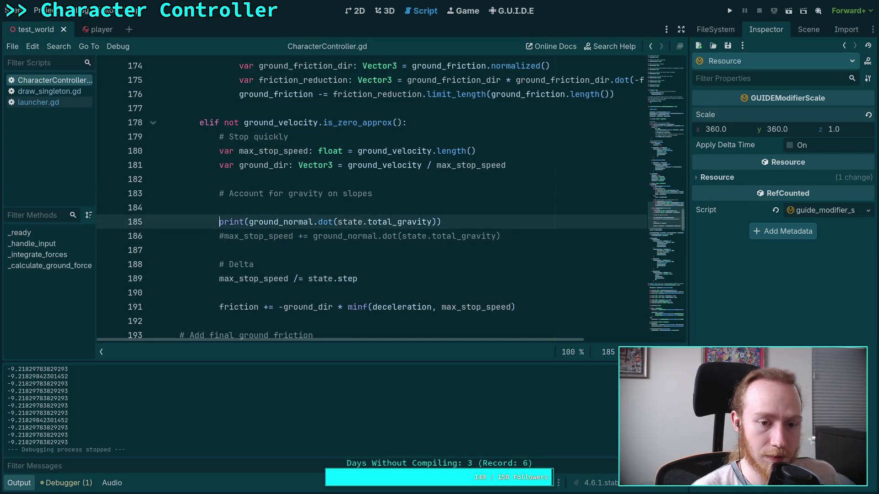
key(ctrl+k)
Step: Playtest the capsule on the blue ramps at 0.25 time scale, then stop the game
key(F5)
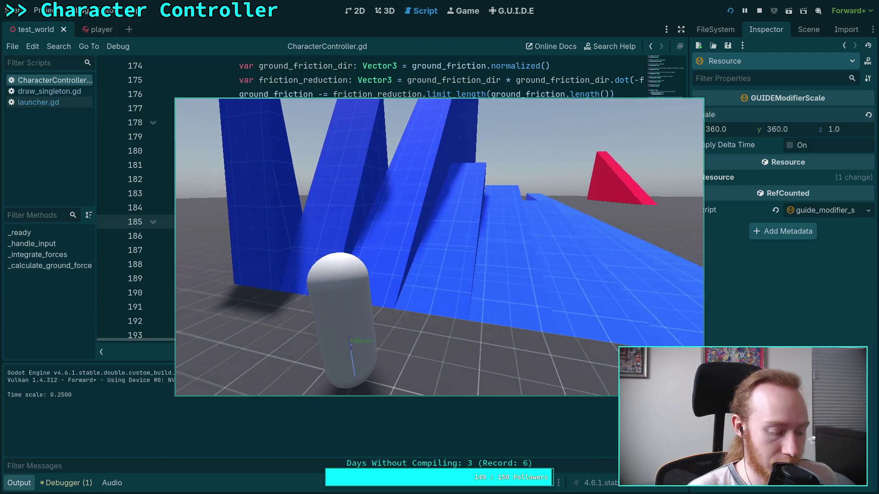
key(t)
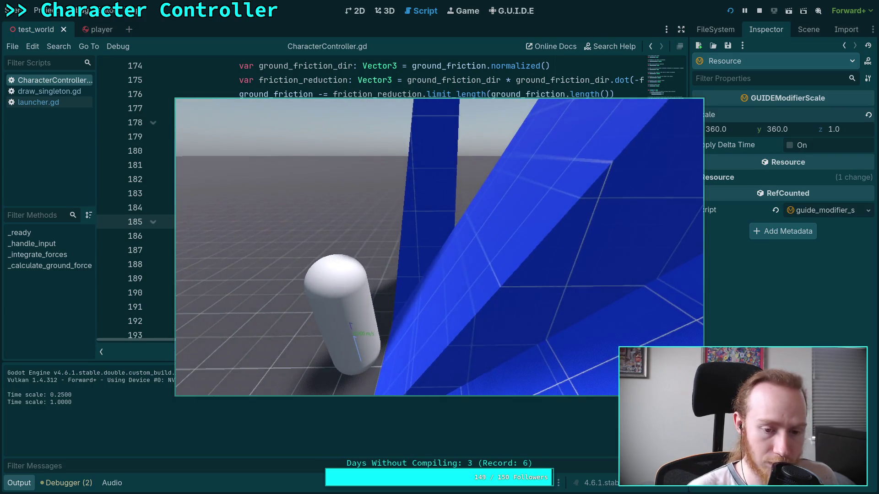
key(t)
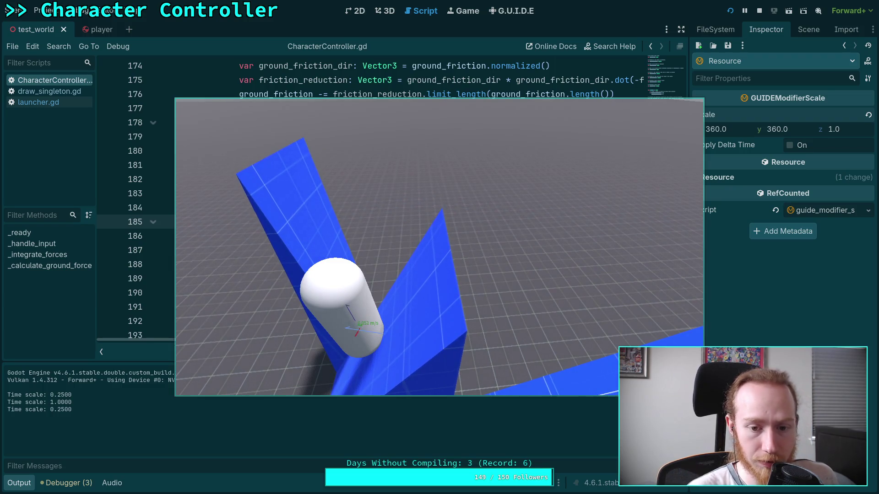
click(759, 10)
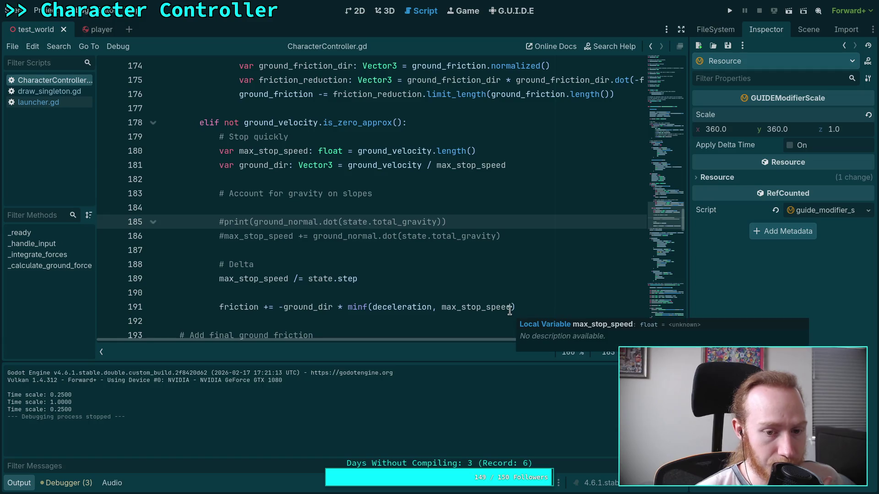
Step: Insert a blank line after 'max_stop_speed /= state.step' on line 189
click(535, 308)
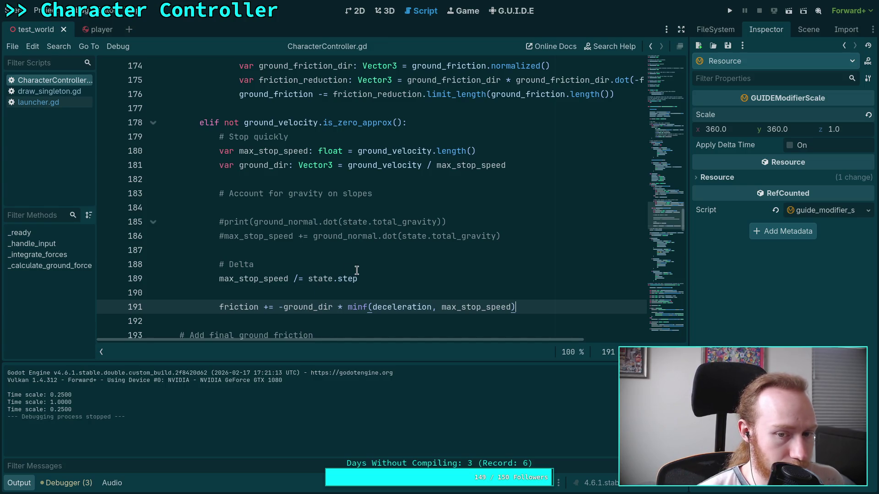
click(384, 278)
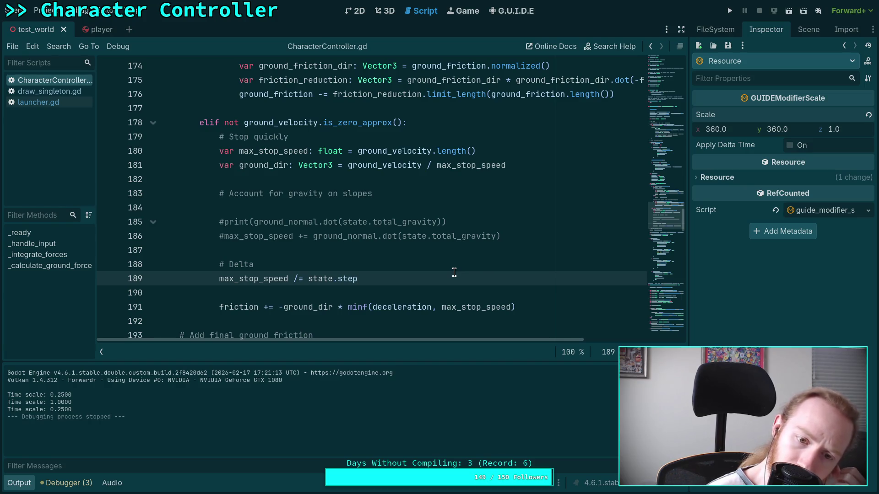
key(Return)
key(Return)
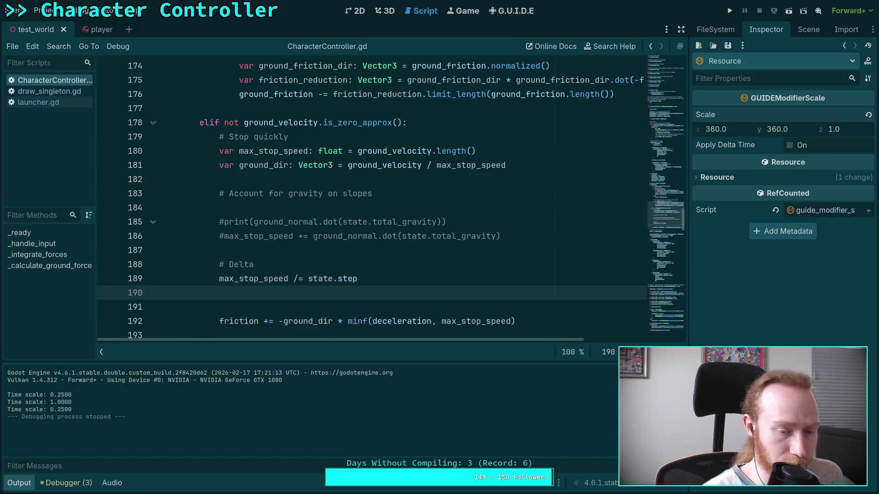
Step: Add an 'if deceleration < max_stop_speed' branch that prints 'deceleration!'
scroll(417, 242, down, 2)
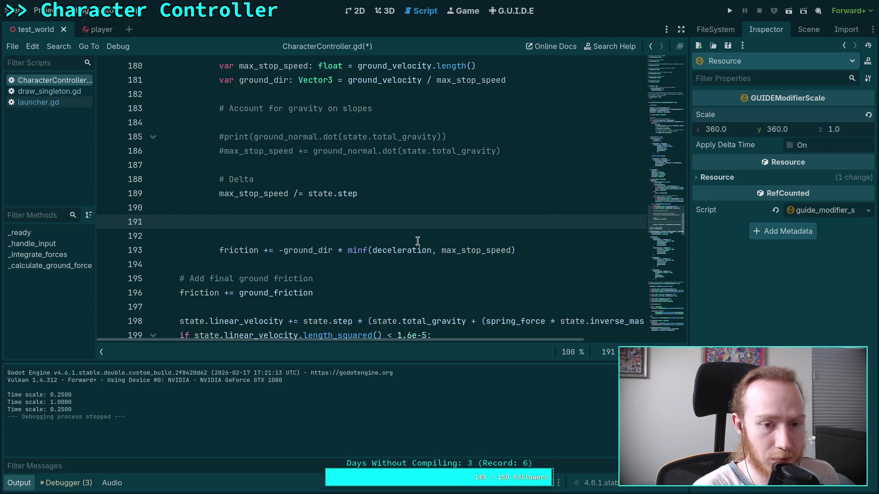
text(if dec)
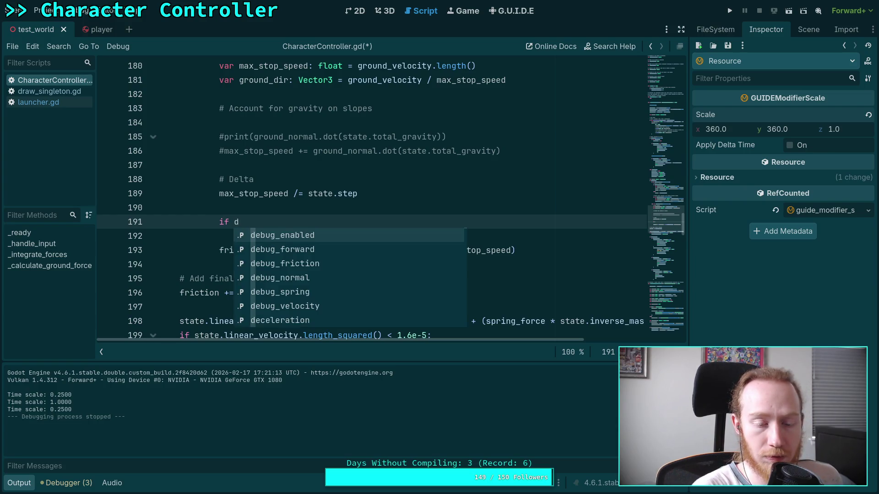
key(Return)
text(< max)
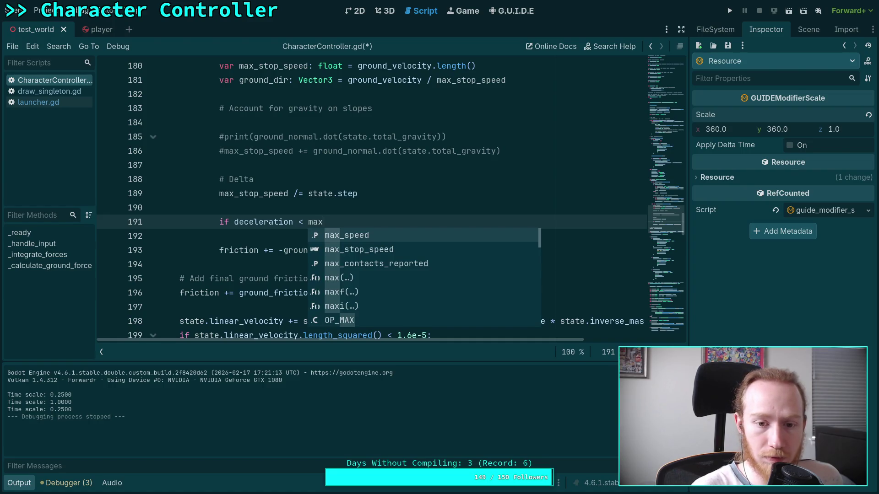
key(Down)
key(Return)
key(Return)
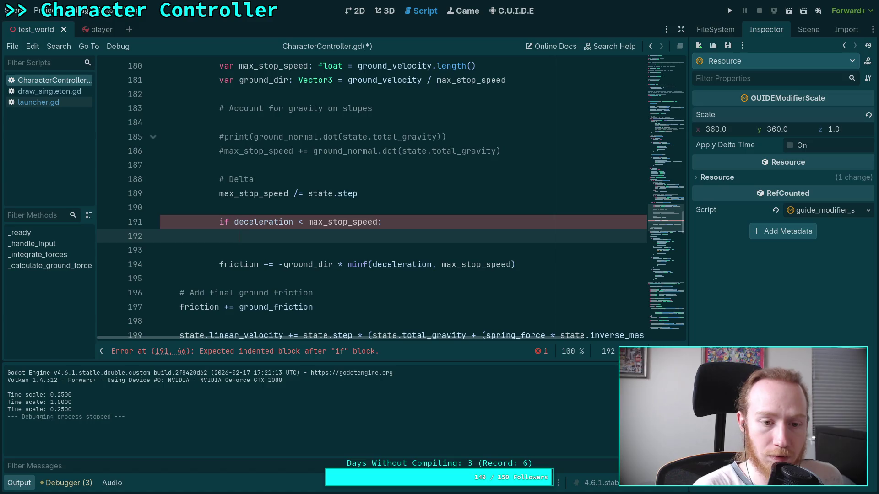
text(prit)
key(BackSpace)
text(nt)
key(Return)
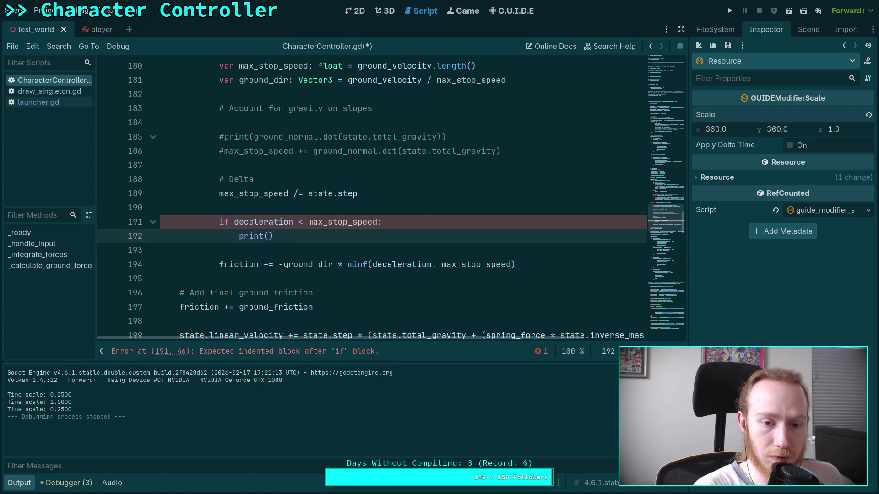
text('de)
text(celeration)
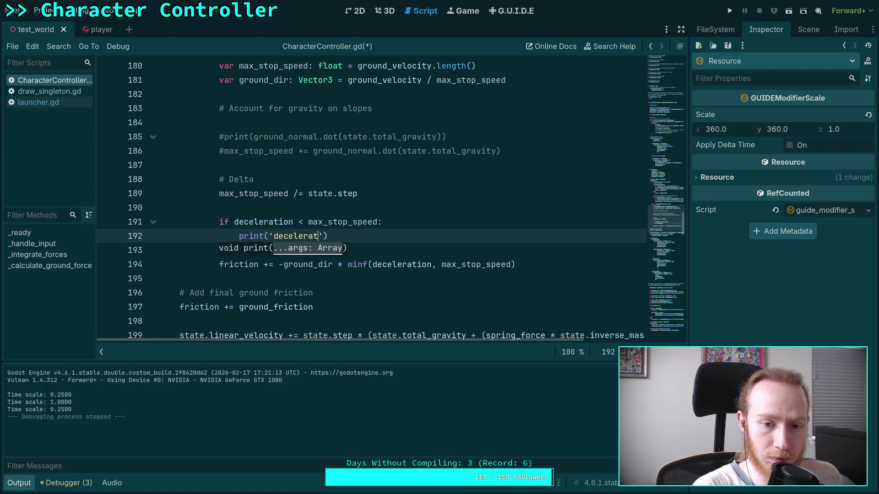
text(!)
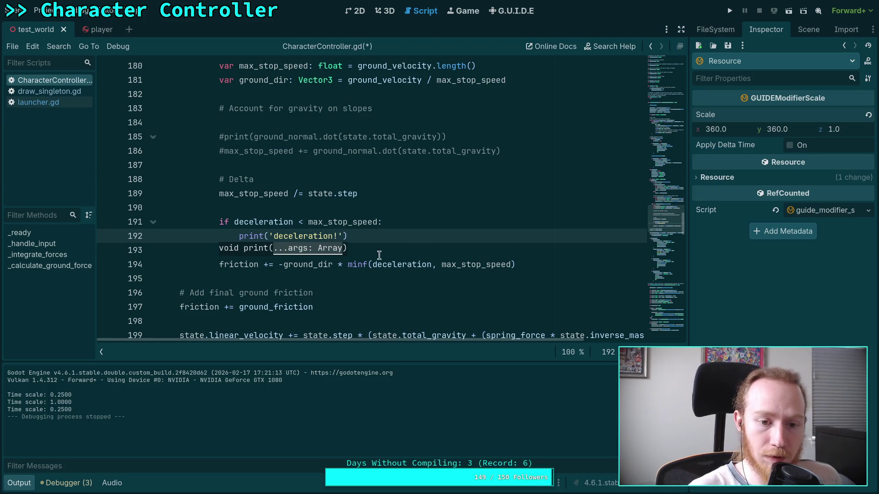
Step: Add an else branch printing 'last stop %.4f' % max_stop_speed, save, and run the game
key(End)
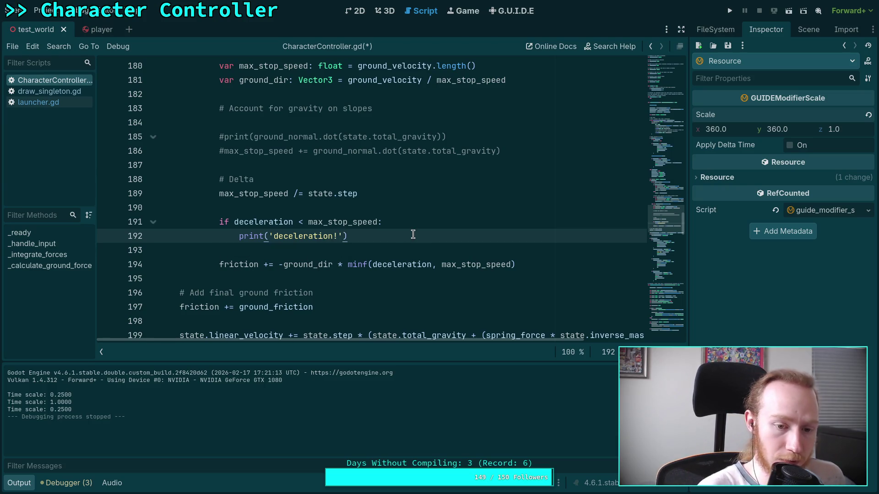
key(Return)
key(BackSpace)
text(else:)
key(Return)
text(print(')
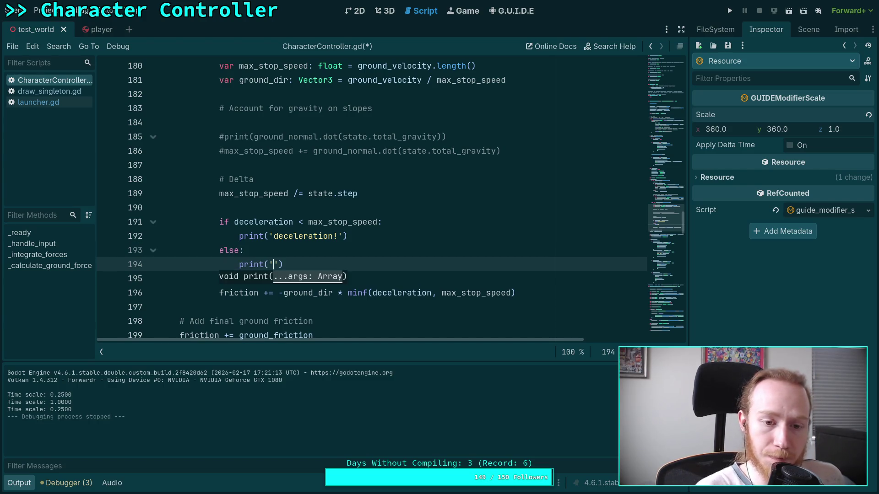
text(last stop)
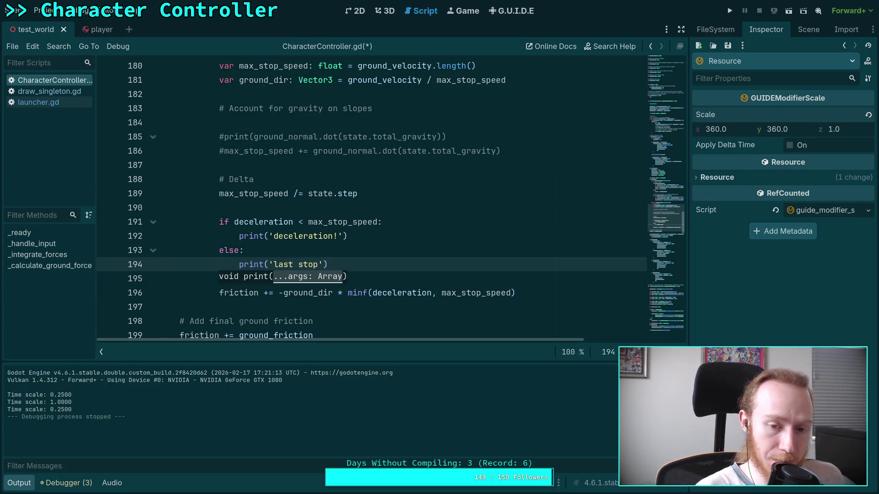
text( %)
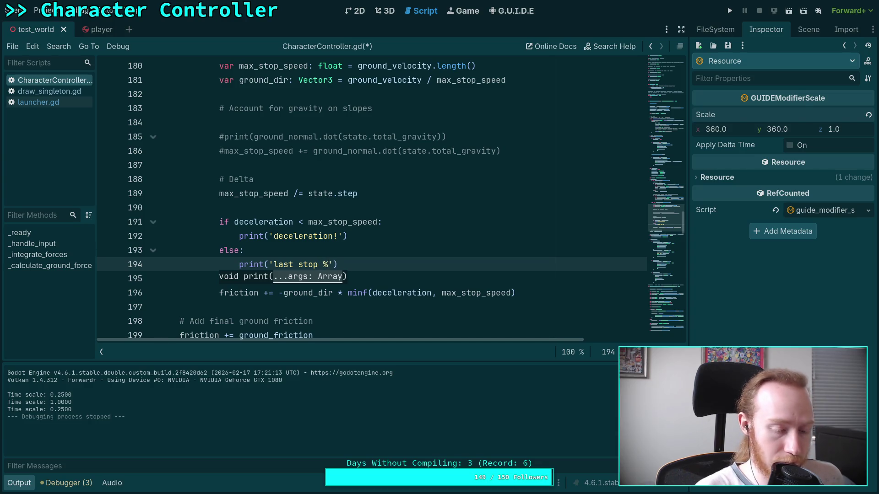
text(.4)
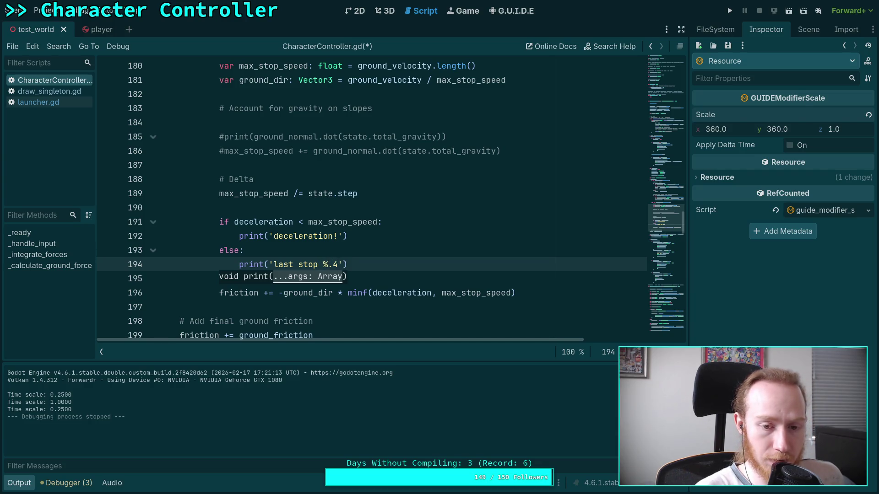
text(f')
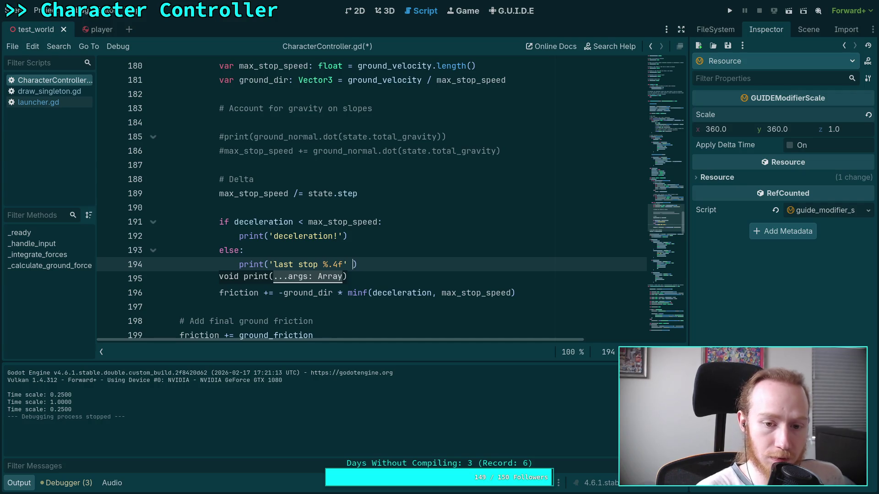
text( %)
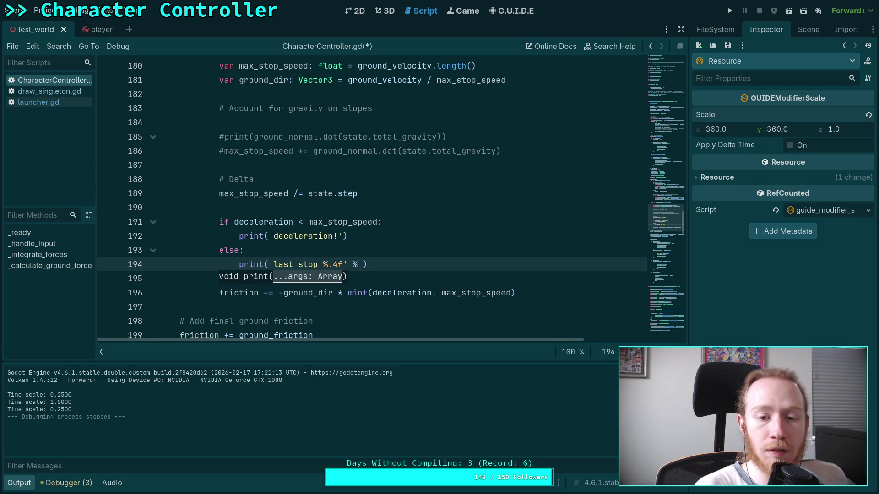
text( max)
key(Down)
key(Down)
key(Return)
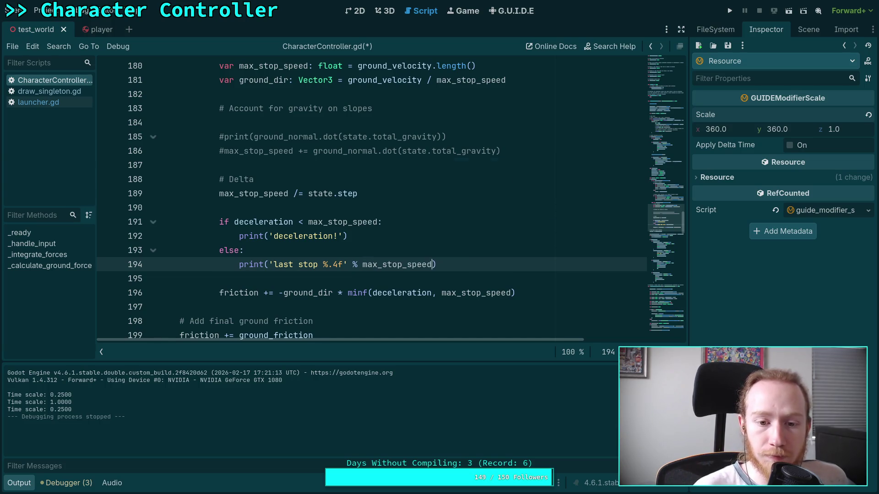
key(ctrl+s)
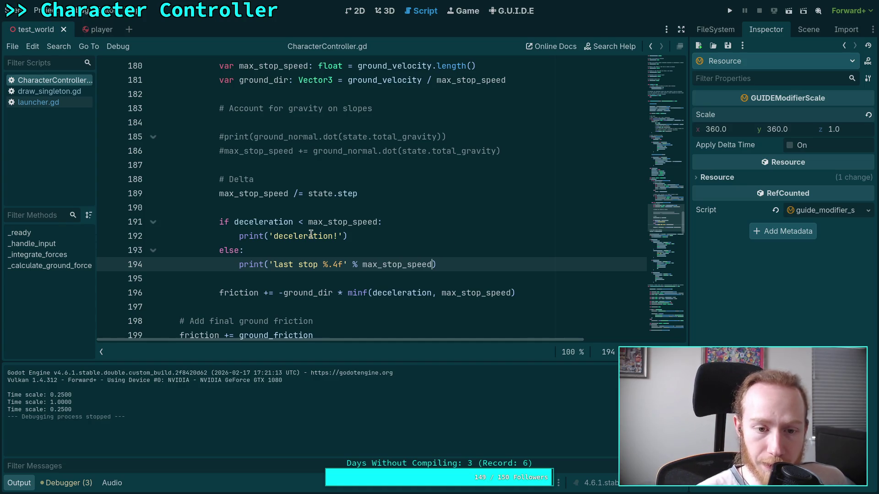
click(256, 222)
click(403, 238)
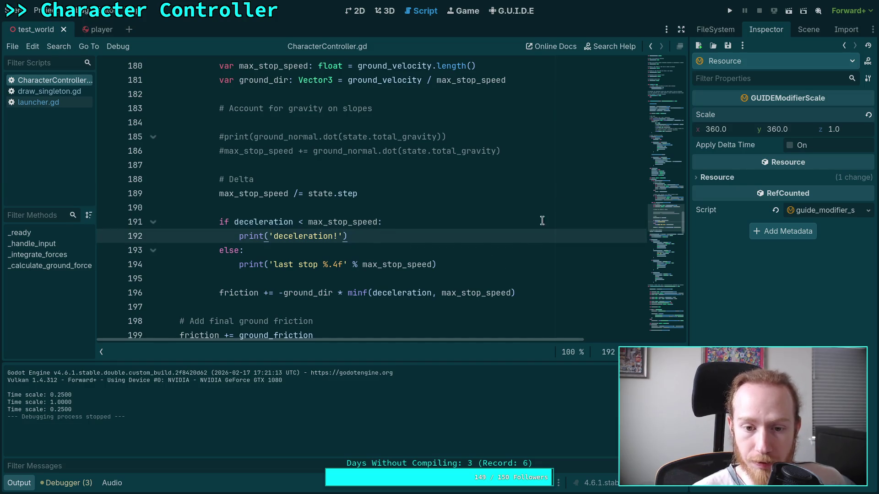
click(732, 9)
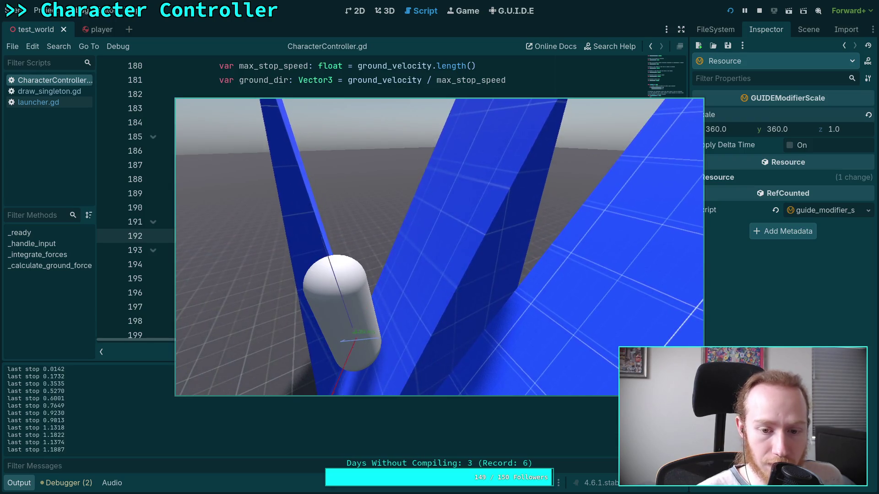
Step: Stop the playtest once the character has stopped, with last stop logged at 0.9862
click(759, 12)
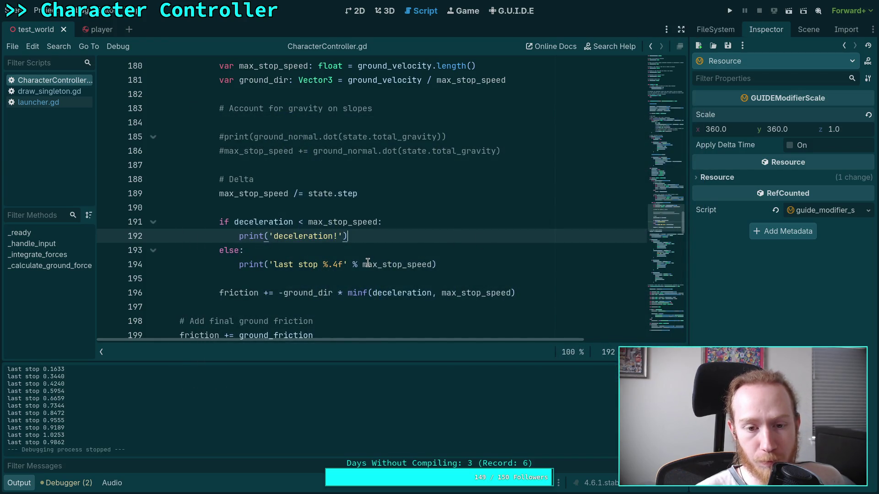
mouse_move(367, 260)
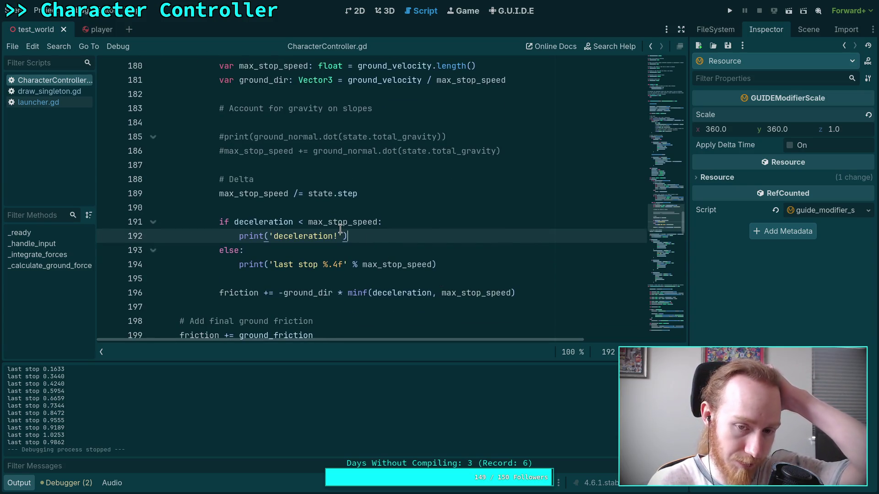
mouse_move(349, 220)
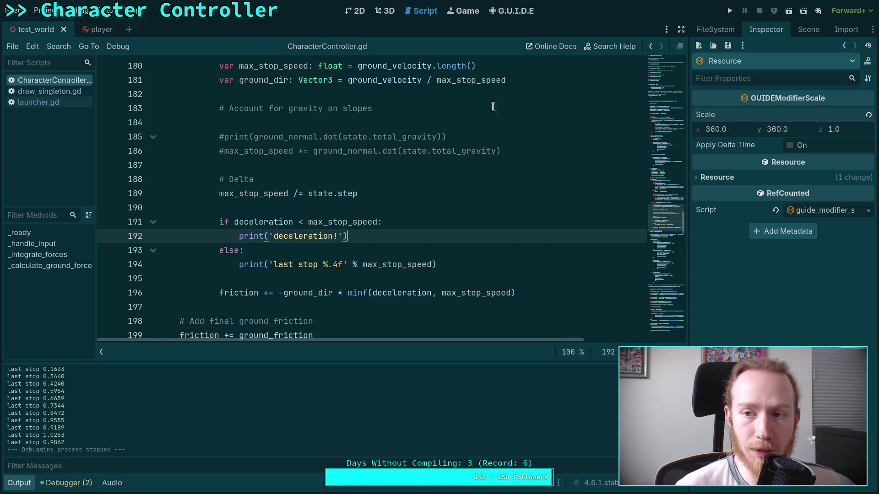
click(729, 10)
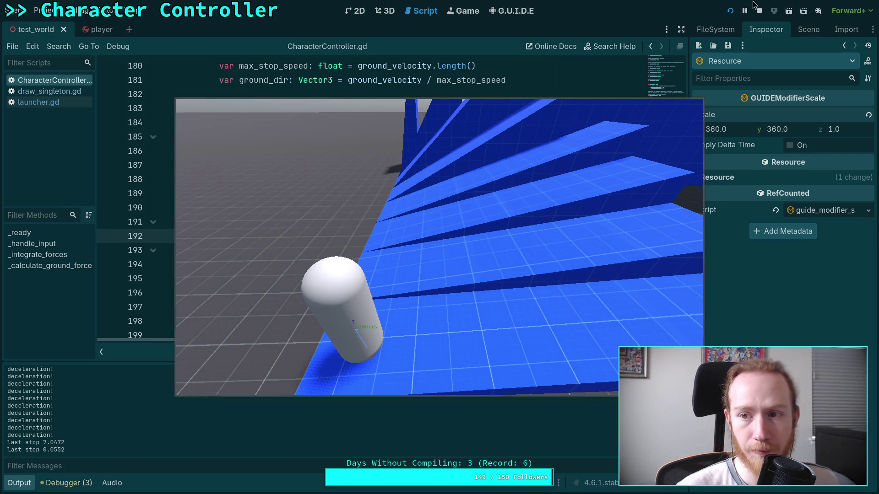
Step: Stop the slope playtest with F8 after last stop values 7.0472 and 0.0552
key(F8)
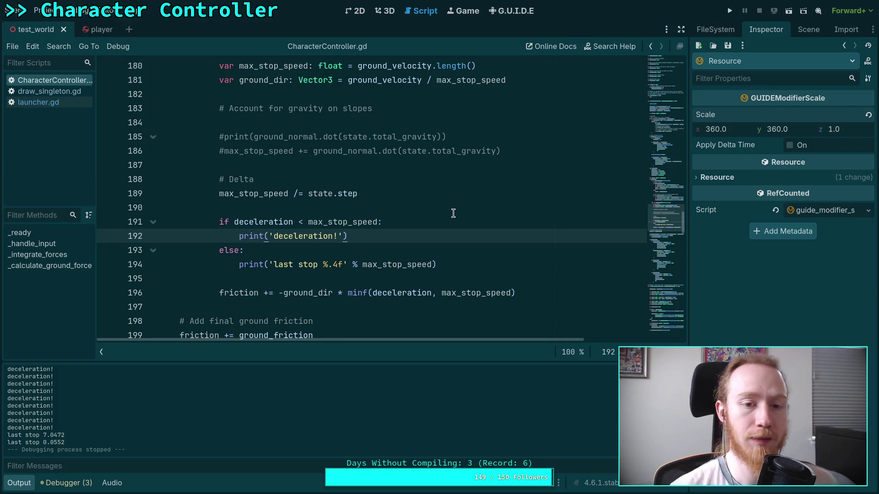
Step: Uncomment the gravity print on line 185, leaving line 186 commented
click(223, 136)
key(BackSpace)
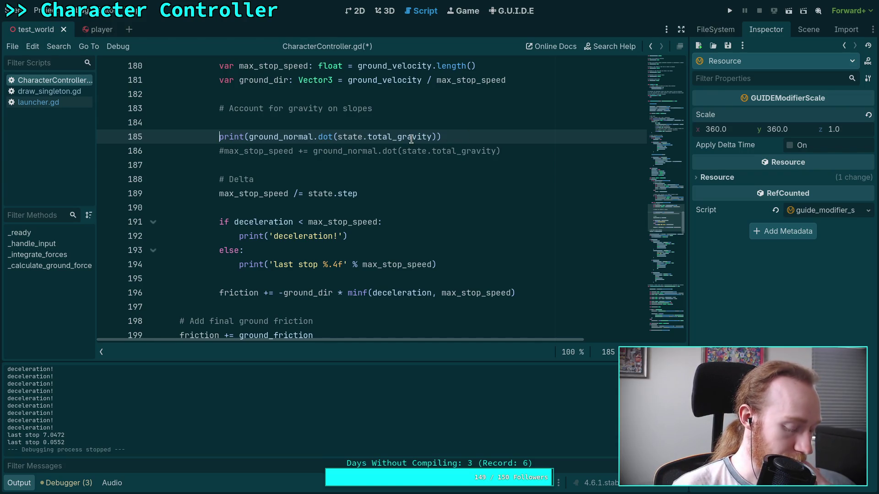
mouse_move(411, 139)
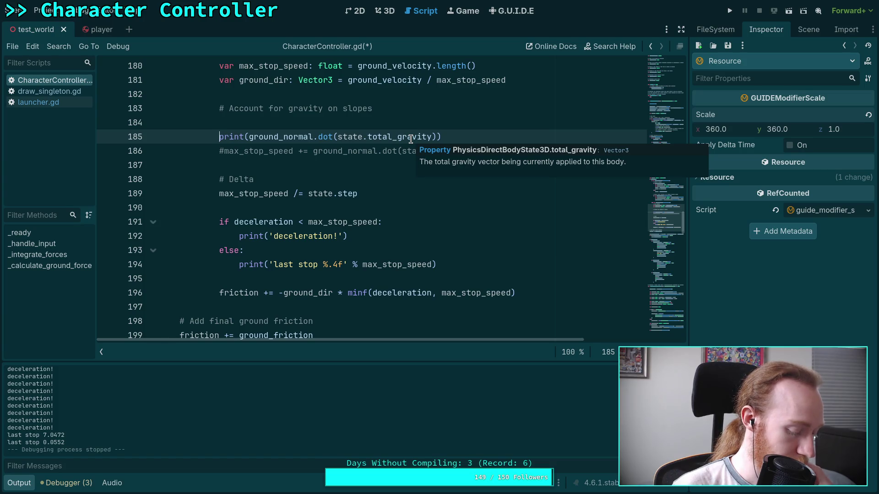